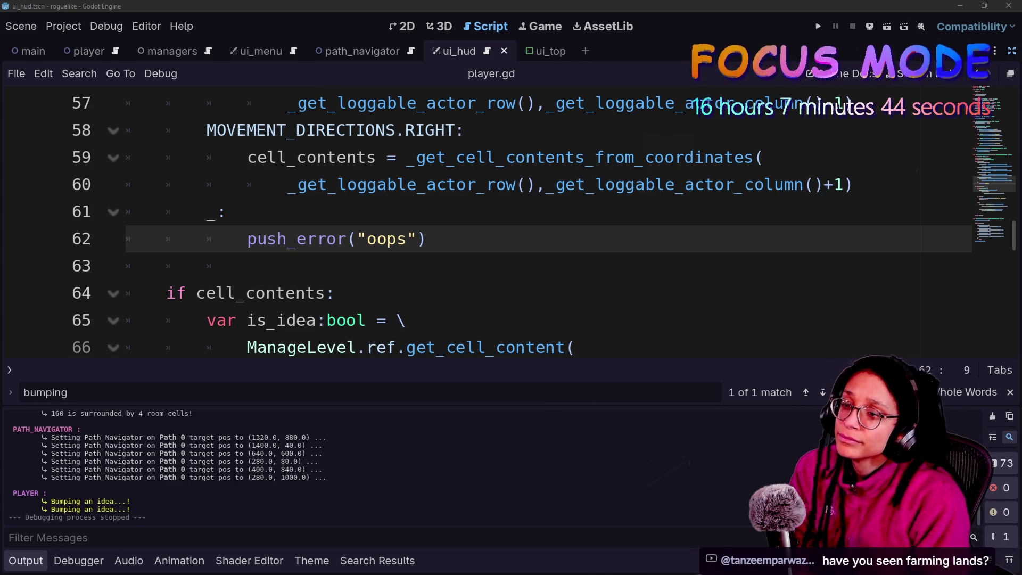
- Switch to the browser chat popouts and jump the chat to the newest viewer messages
key("alt+Tab")
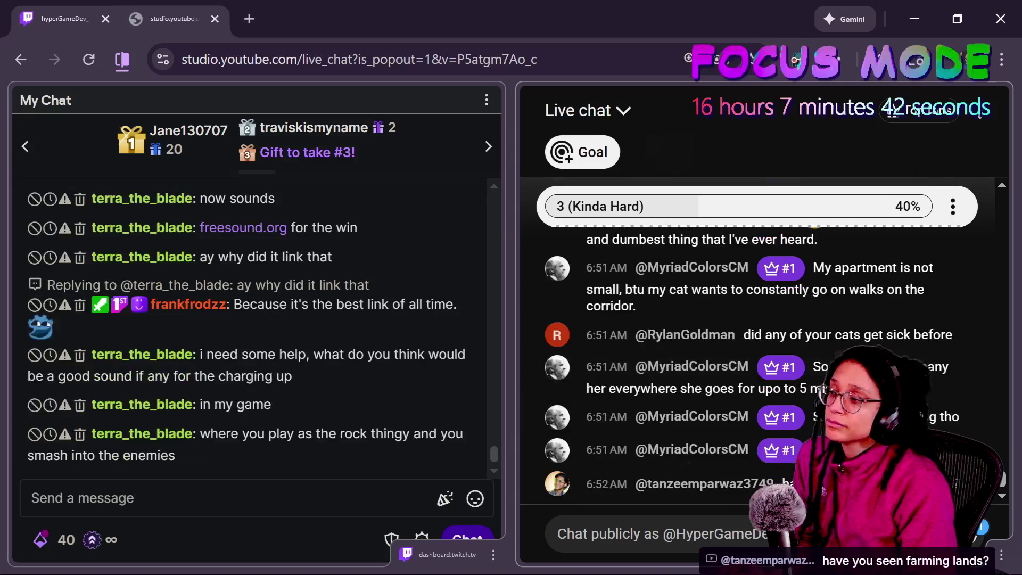
left_click(249, 454)
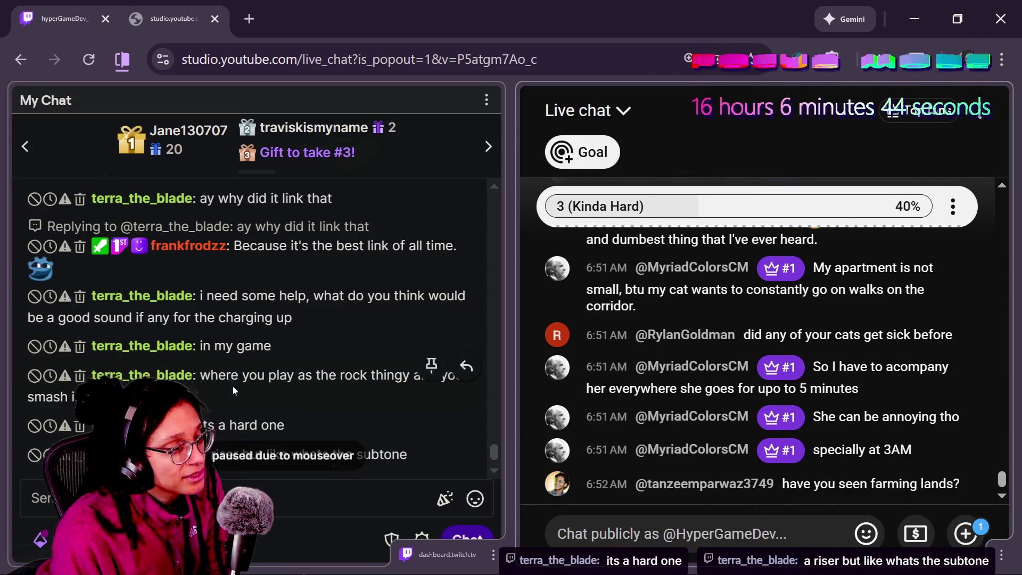
scroll(781, 420, "up", 2)
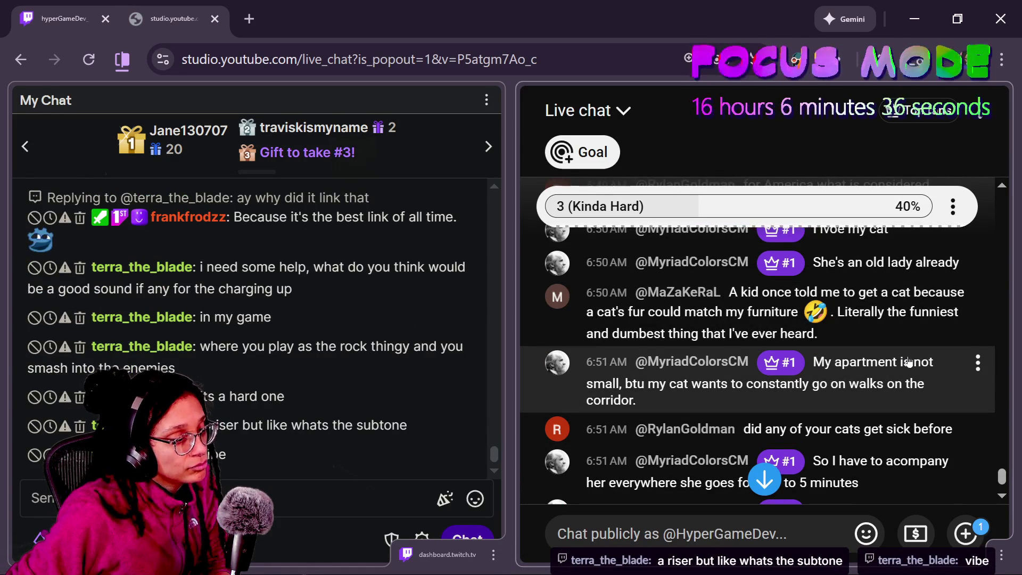
- Read to the bottom of the live chat, dismiss a message's moderation menu, and return to Godot
scroll(788, 346, "down", 2)
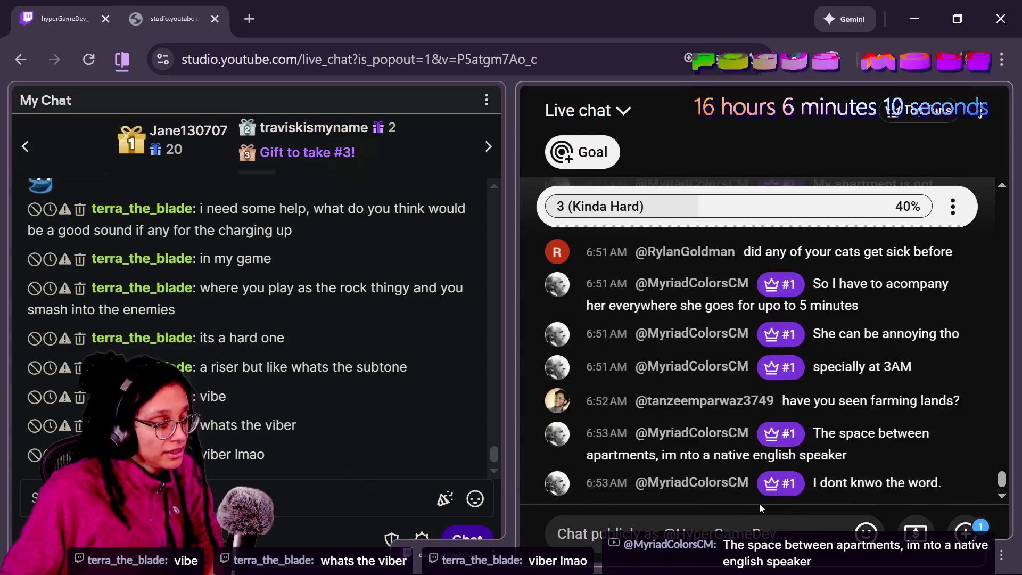
left_click(807, 493)
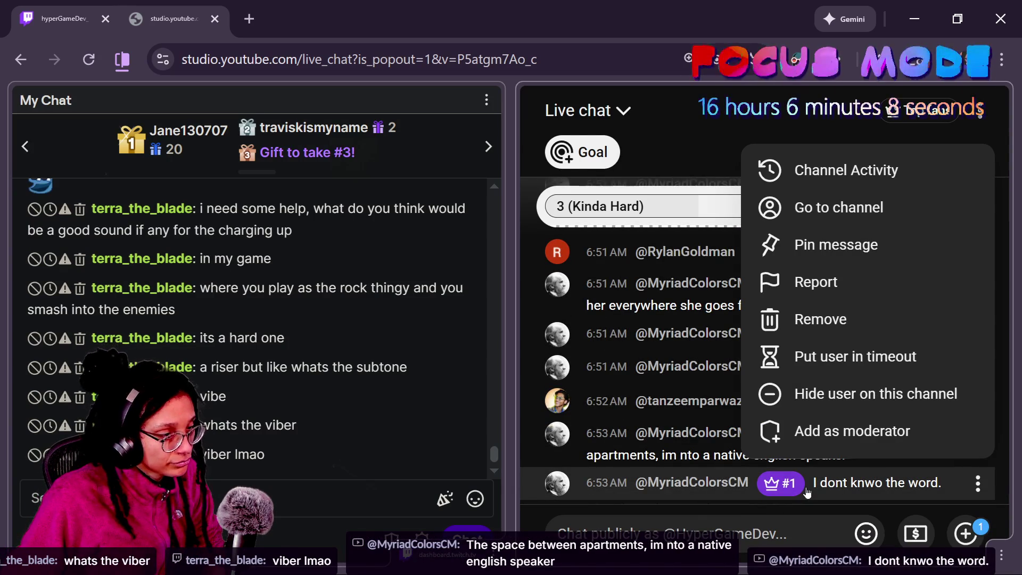
left_click(770, 520)
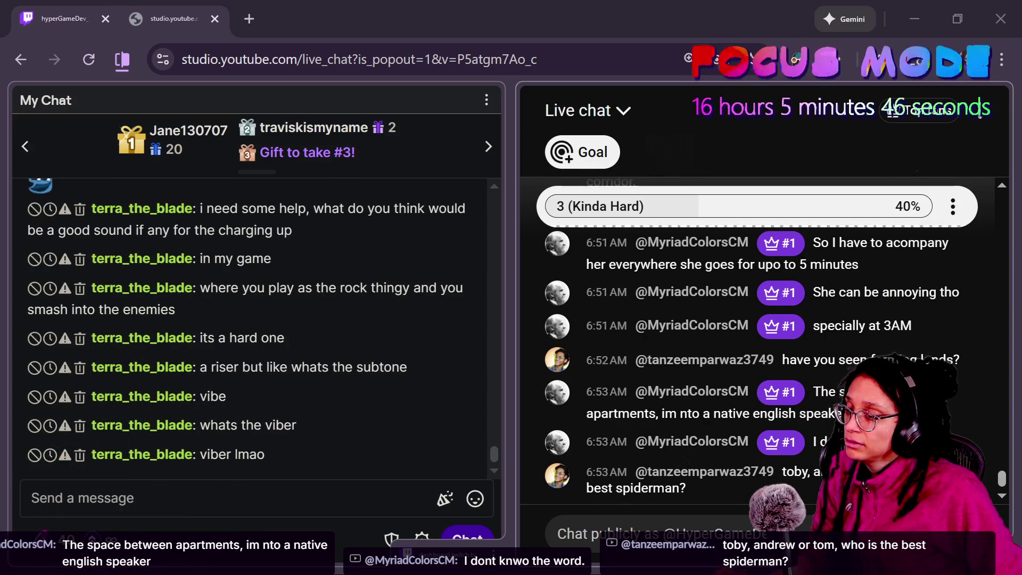
key("alt+Tab")
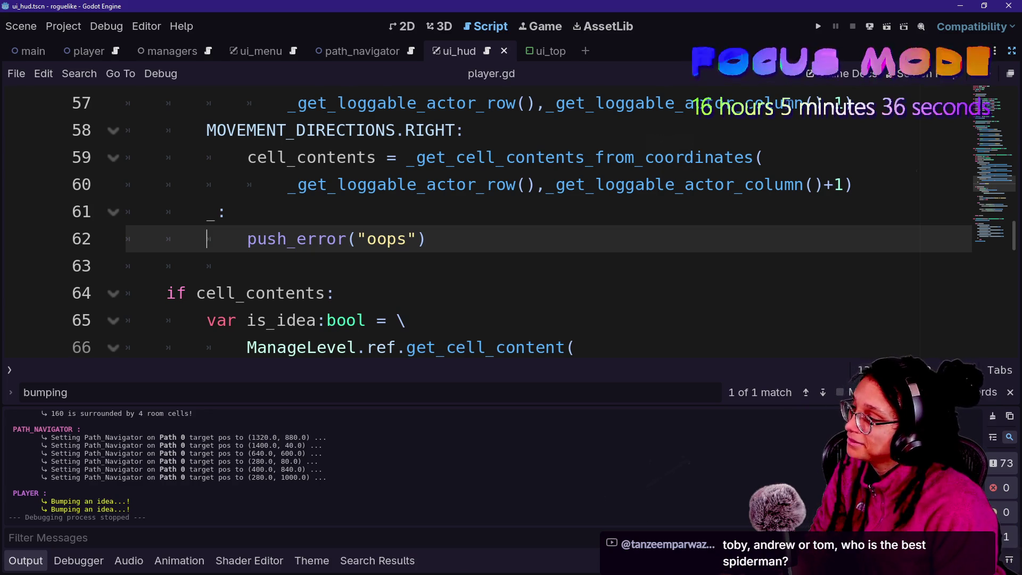
- Find 'bumping' in player.gd, select the is_idea check on lines 70–71, then switch to ui_hud.gd
left_click(226, 212)
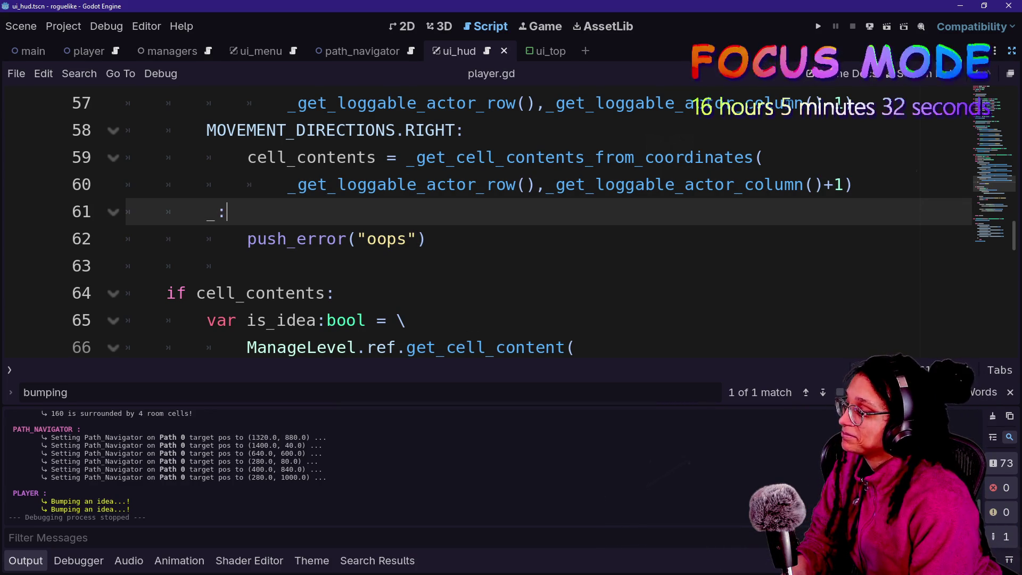
key("ctrl+f")
key("Return")
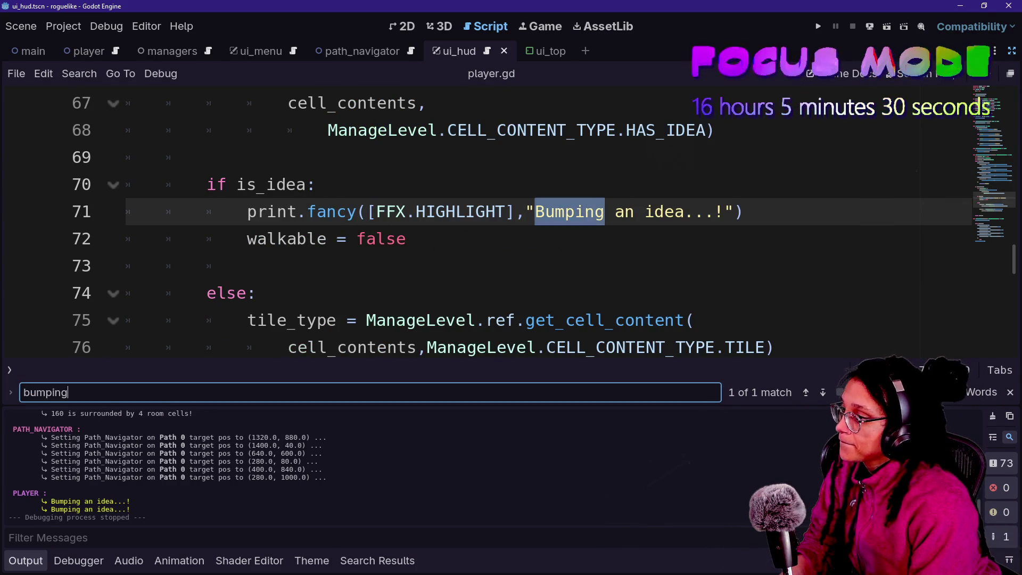
left_click(744, 212)
left_click_drag(744, 213, 322, 184)
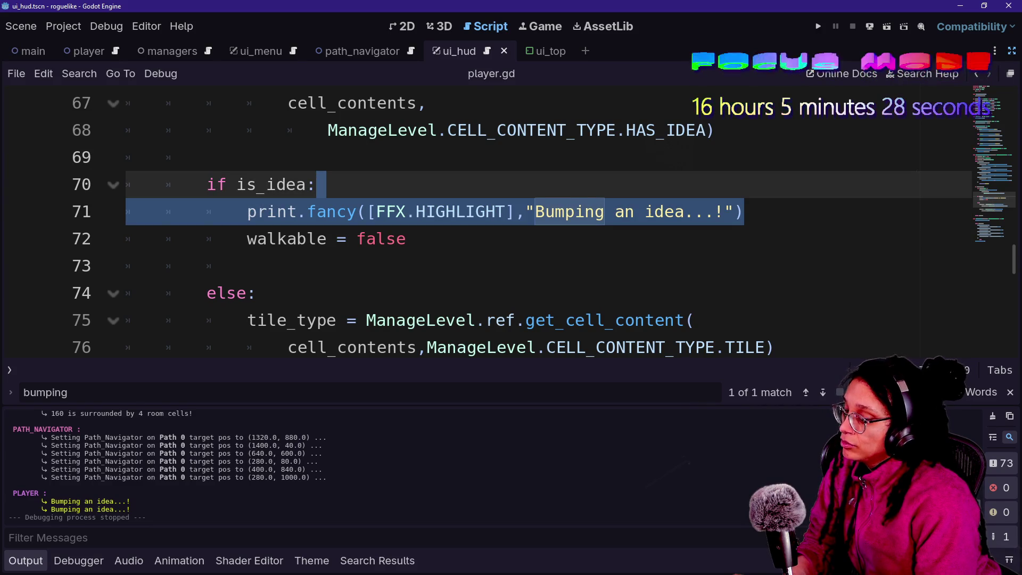
key("ctrl+j")
mouse_move(990, 205)
left_mouse_down()
mouse_move(924, 31)
mouse_move(956, 207)
mouse_move(951, 198)
left_mouse_up()
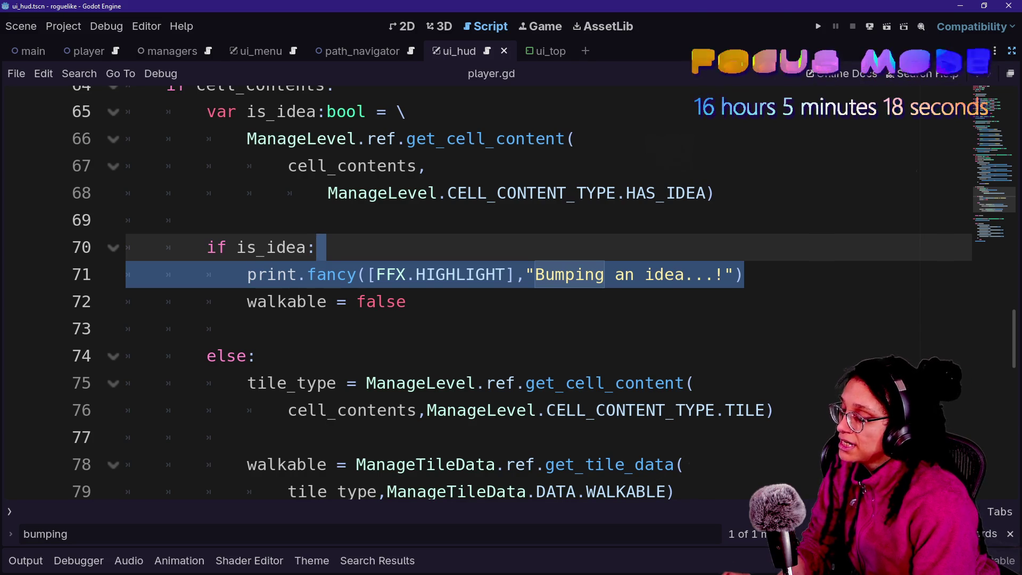
left_click(487, 51)
scroll(479, 293, "down", 2)
- Declare func thinking_visibility(indeed: bool) -> void: below hud_visibility in ui_hud.gd
left_click(213, 320)
scroll(479, 293, "down", 1)
scroll(479, 292, "down", 1)
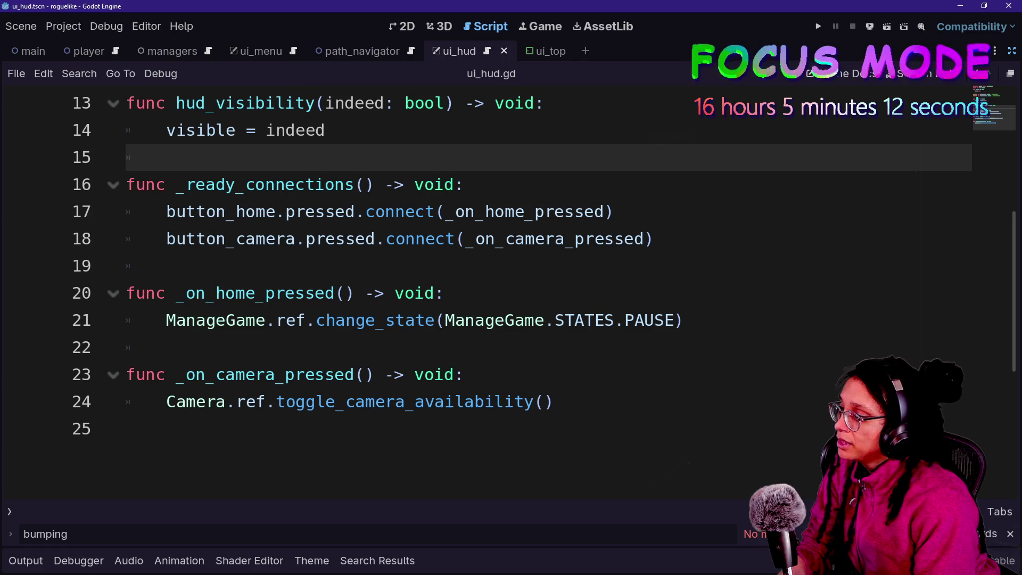
left_click(654, 239)
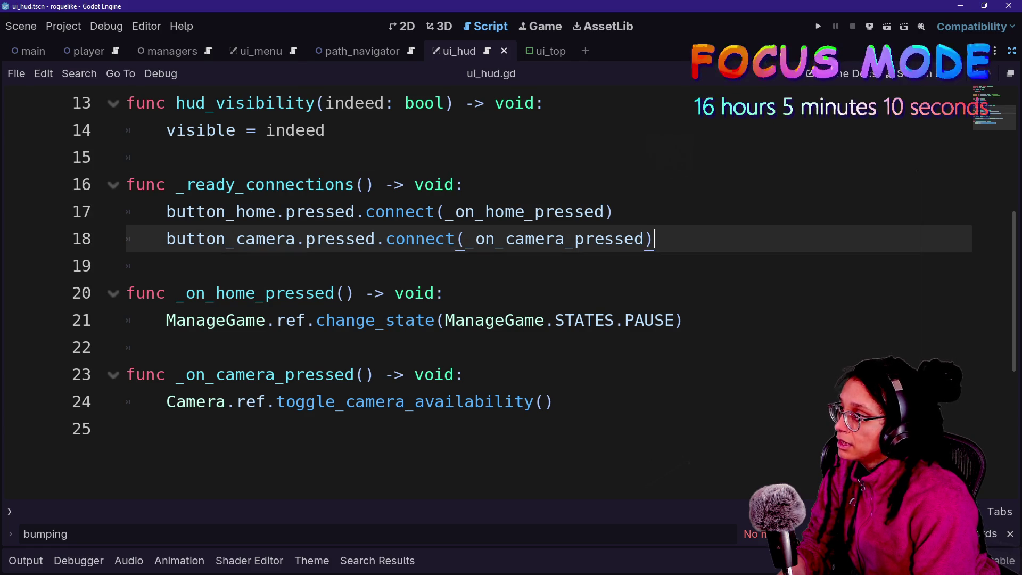
left_click(324, 129)
key("Return")
key("Return")
type("func ")
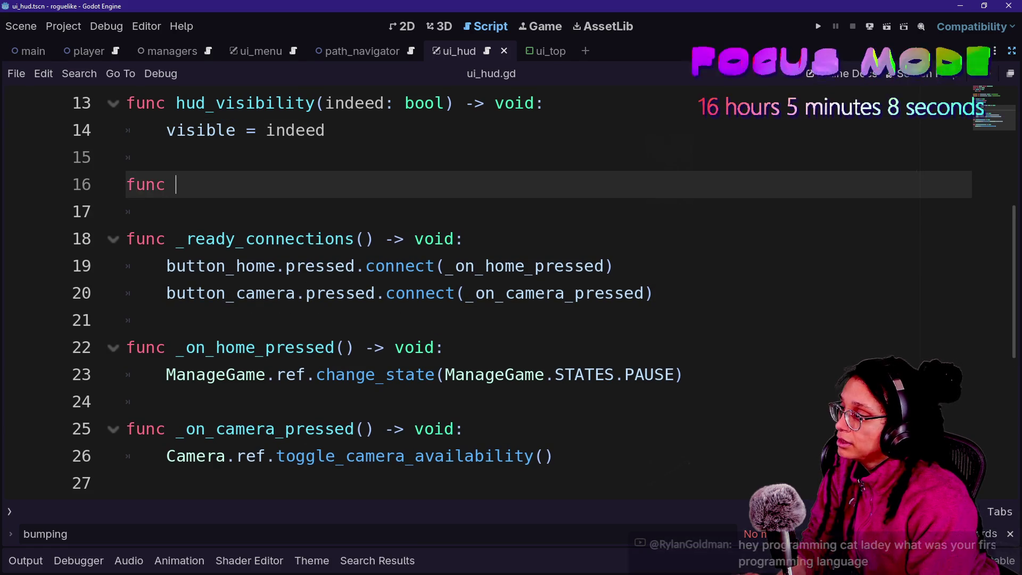
type("thi")
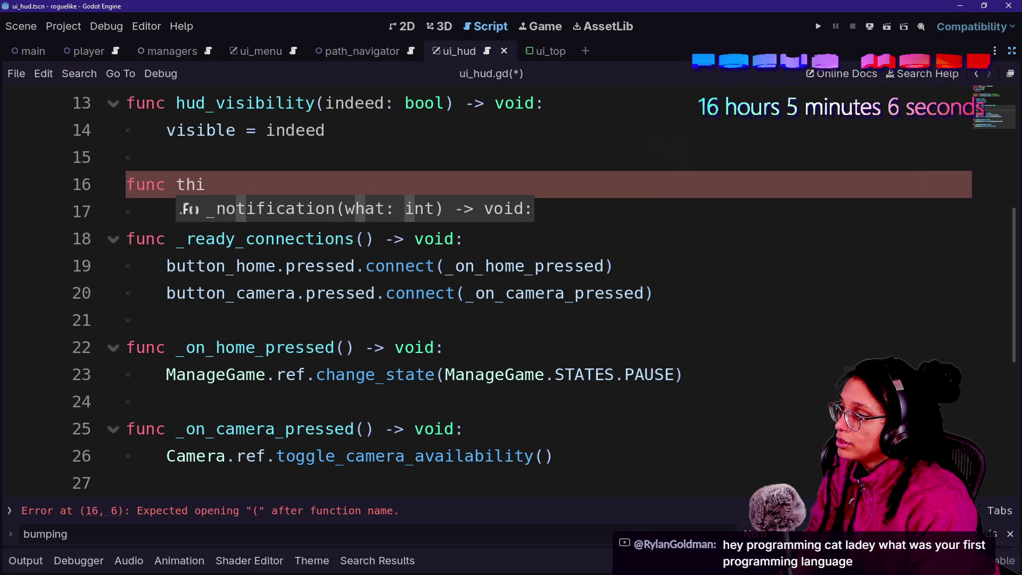
type("nking")
type("_visibility(inde")
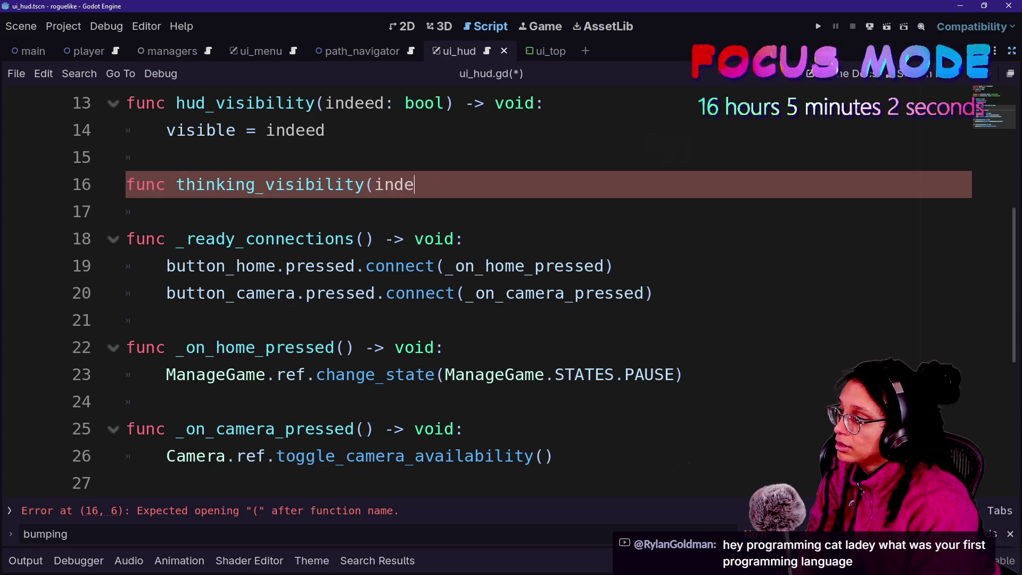
type("ed: boo")
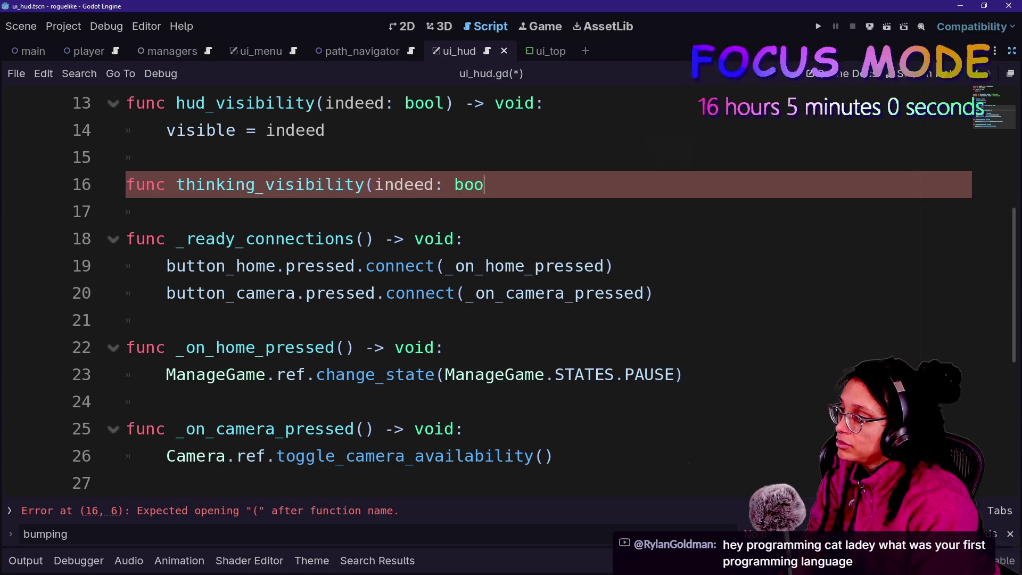
type("l) - voi")
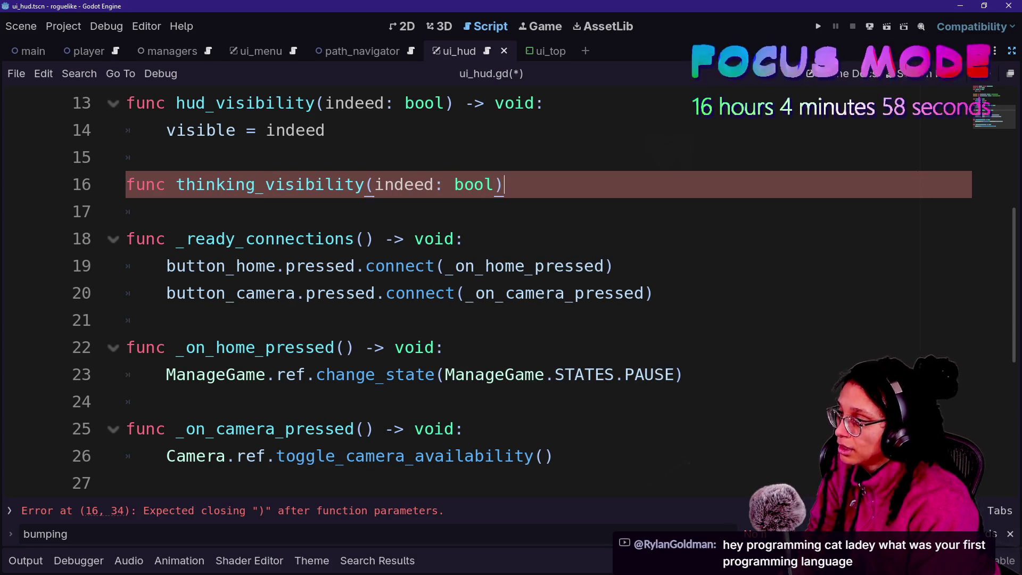
key("BackSpace")
key("BackSpace")
key("BackSpace")
key("BackSpace")
type("> void:")
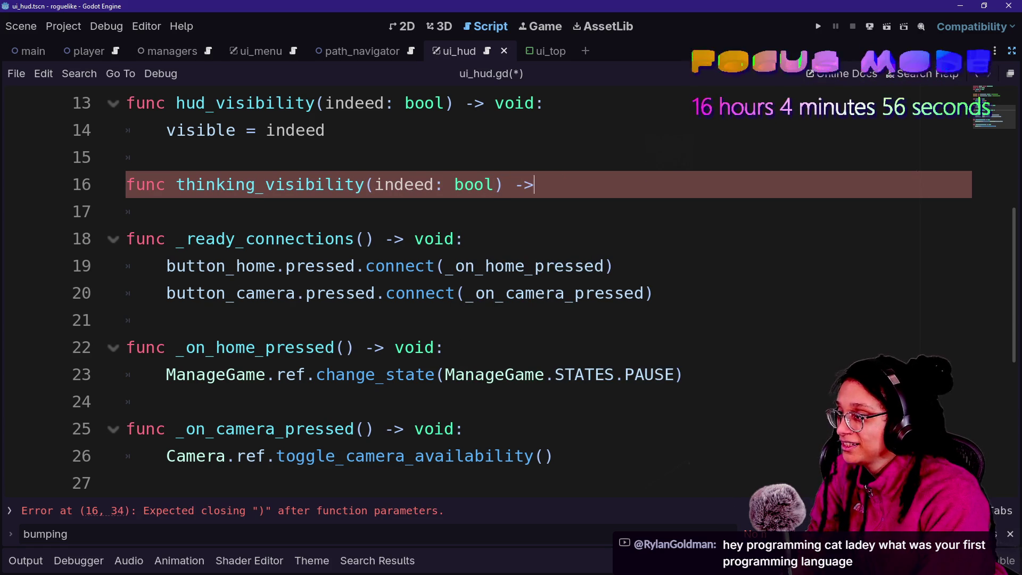
key("Return")
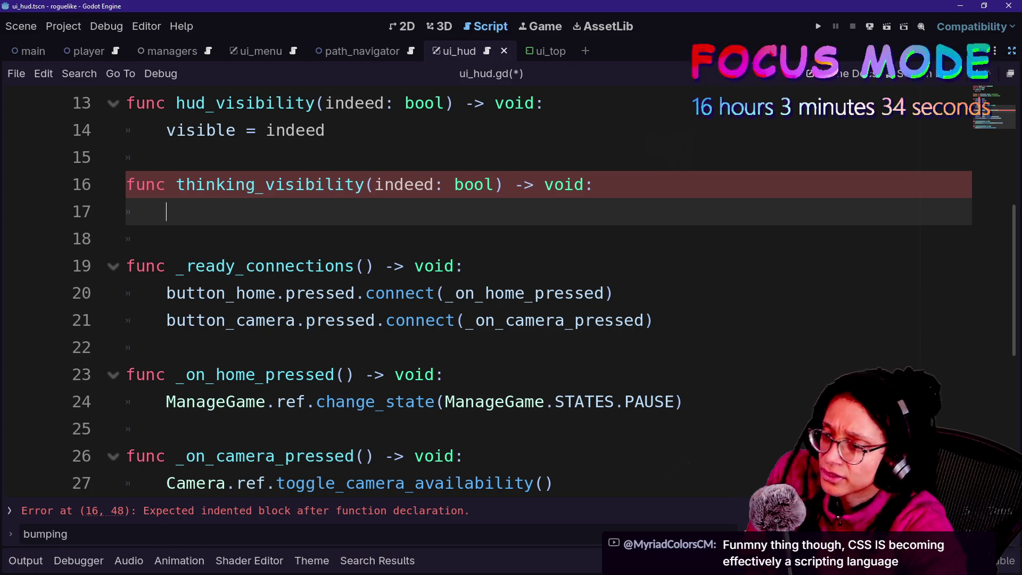
- Switch from Godot back to the Twitch and YouTube Studio chat popouts
key("alt+Tab")
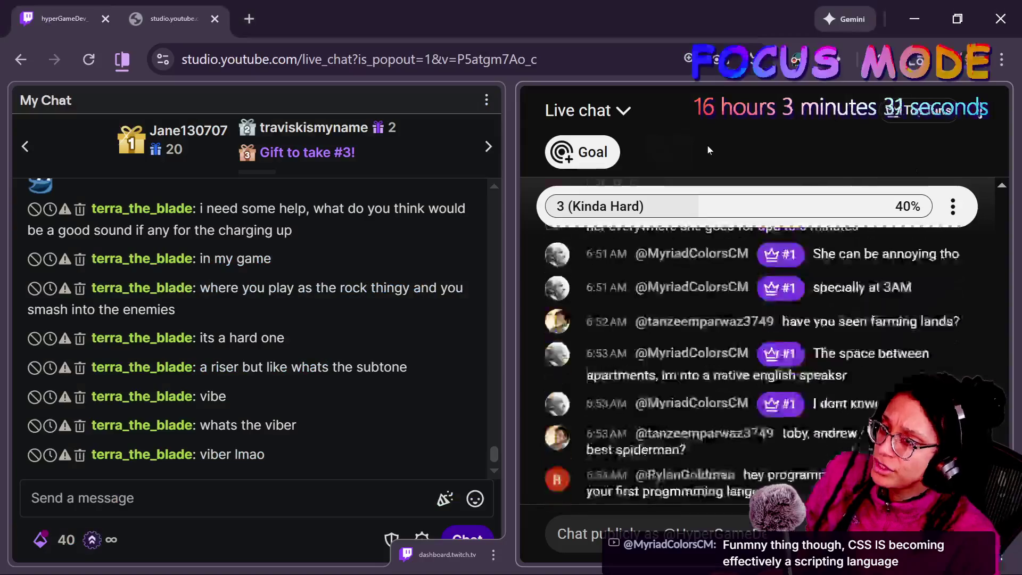
key("alt+Tab")
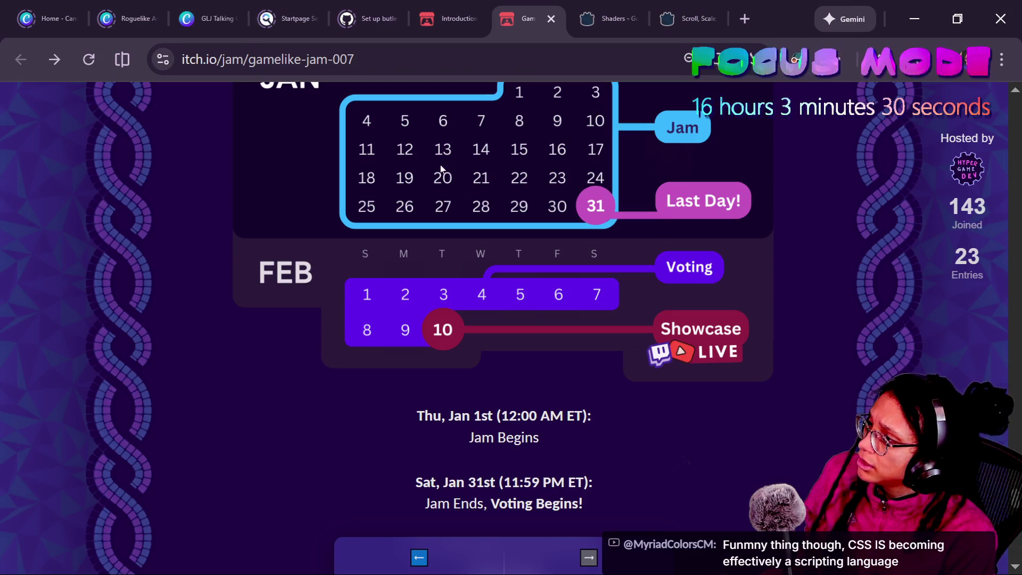
scroll(654, 345, "up", 5)
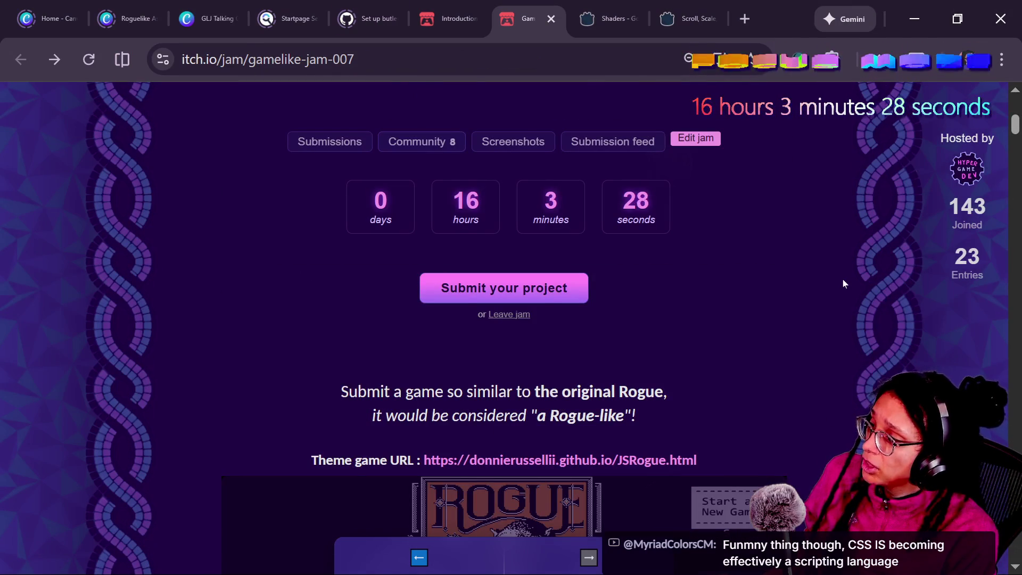
scroll(844, 282, "up", 2)
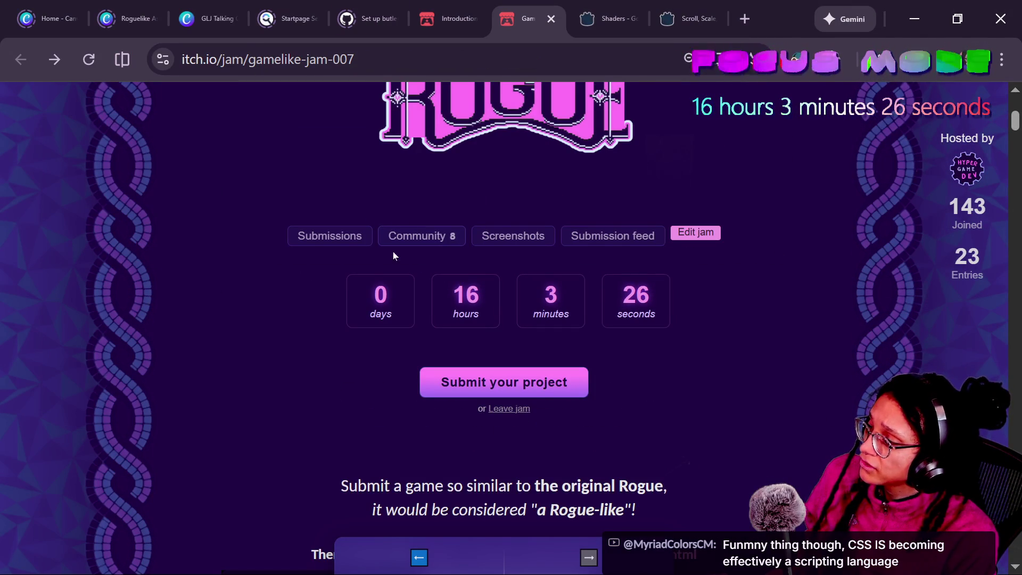
scroll(565, 153, "up", 5)
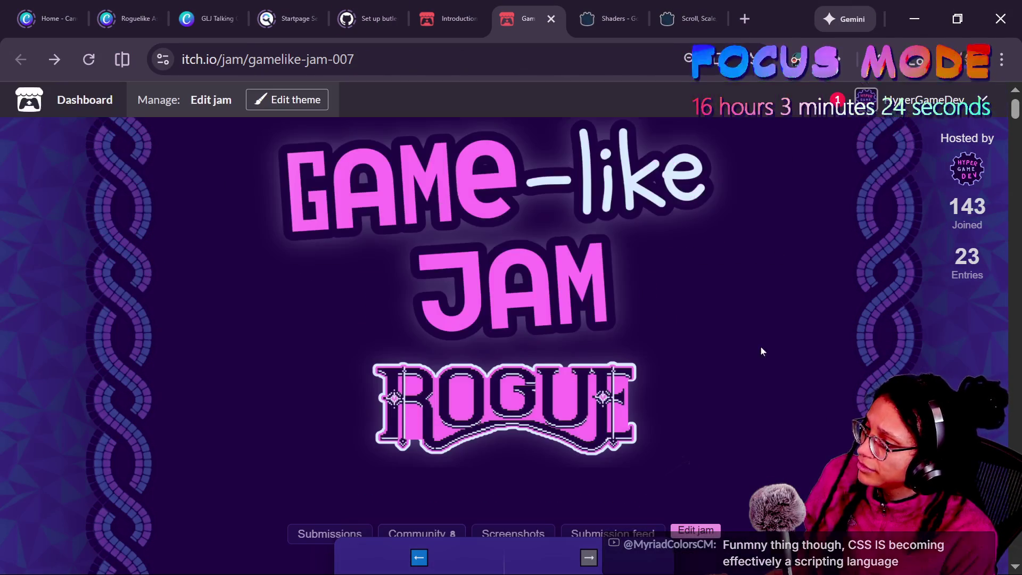
scroll(740, 328, "down", 3)
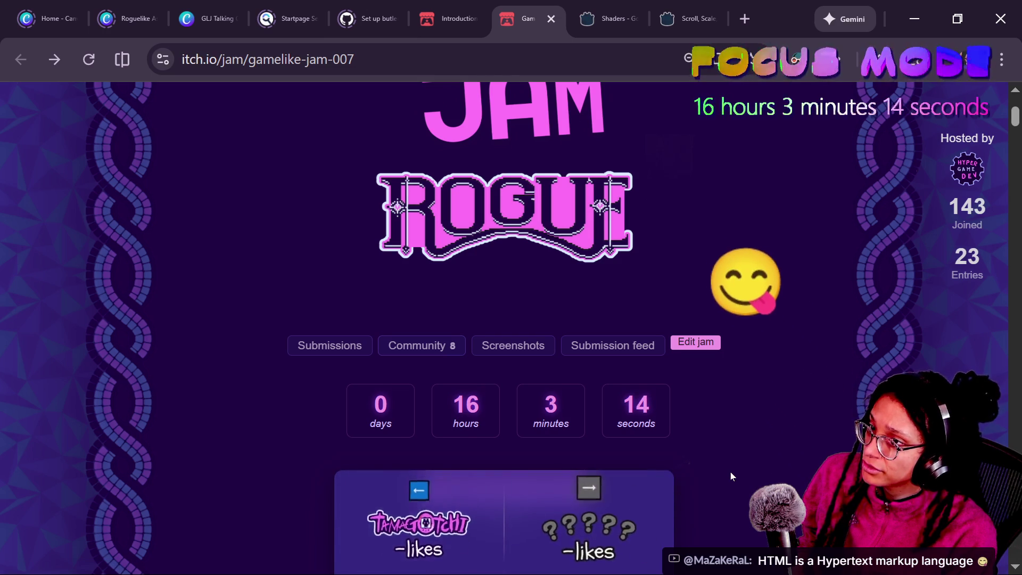
scroll(665, 487, "down", 2)
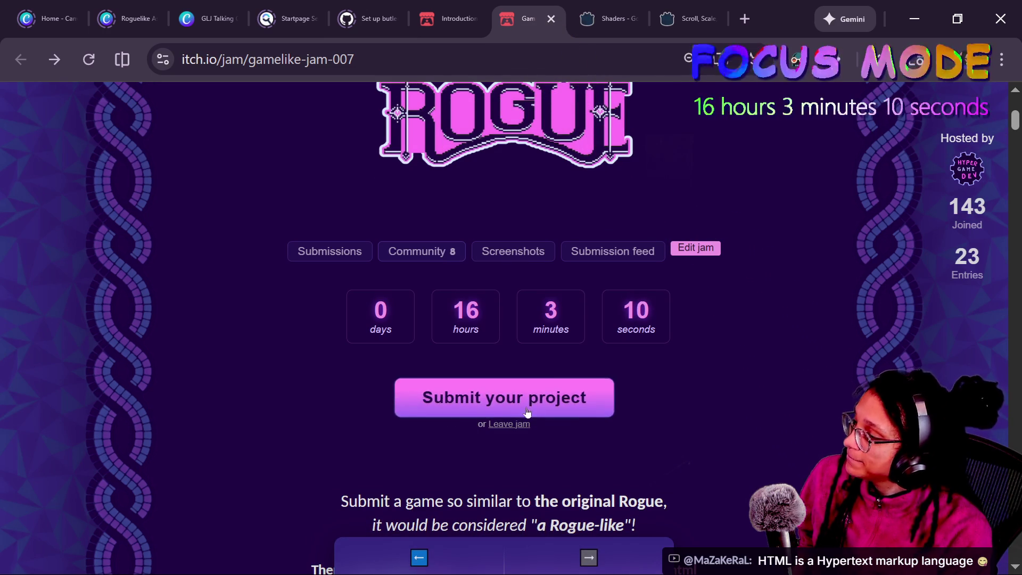
scroll(784, 229, "up", 3)
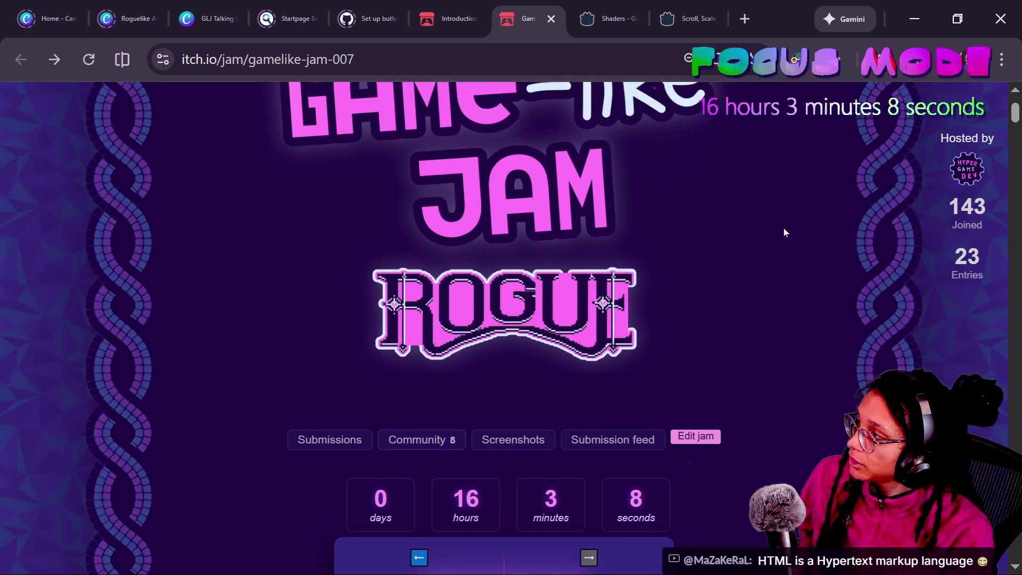
scroll(784, 232, "down", 9)
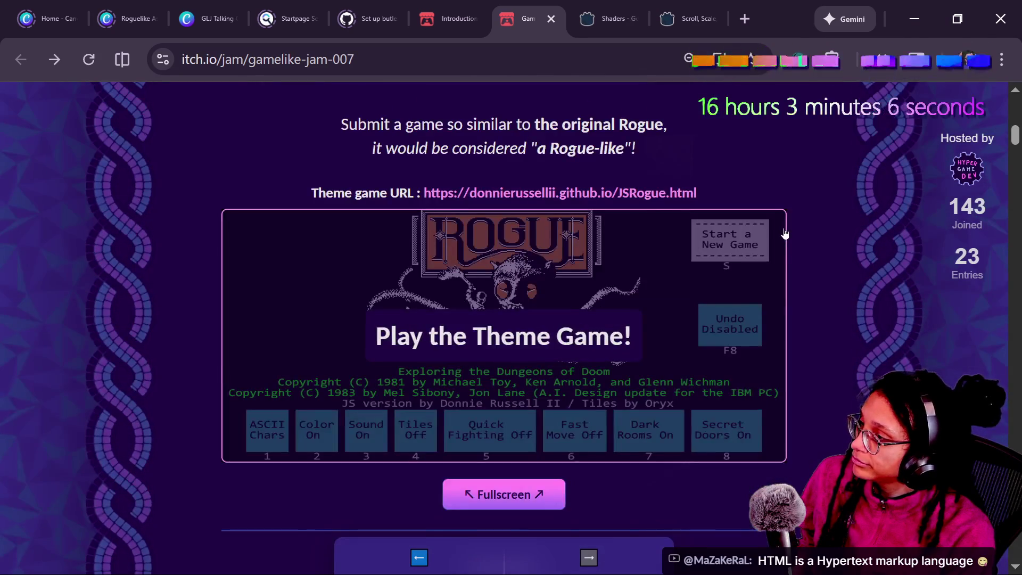
scroll(784, 233, "up", 10)
key("alt+Tab")
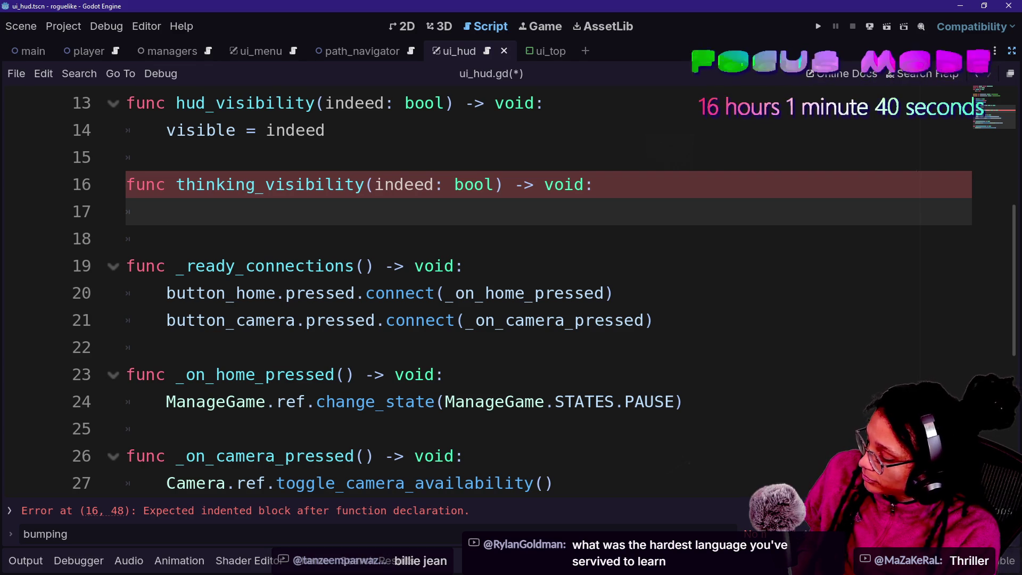
- Scroll back up toward the top of ui_hud.gd
scroll(511, 287, "up", 3)
scroll(511, 288, "up", 1)
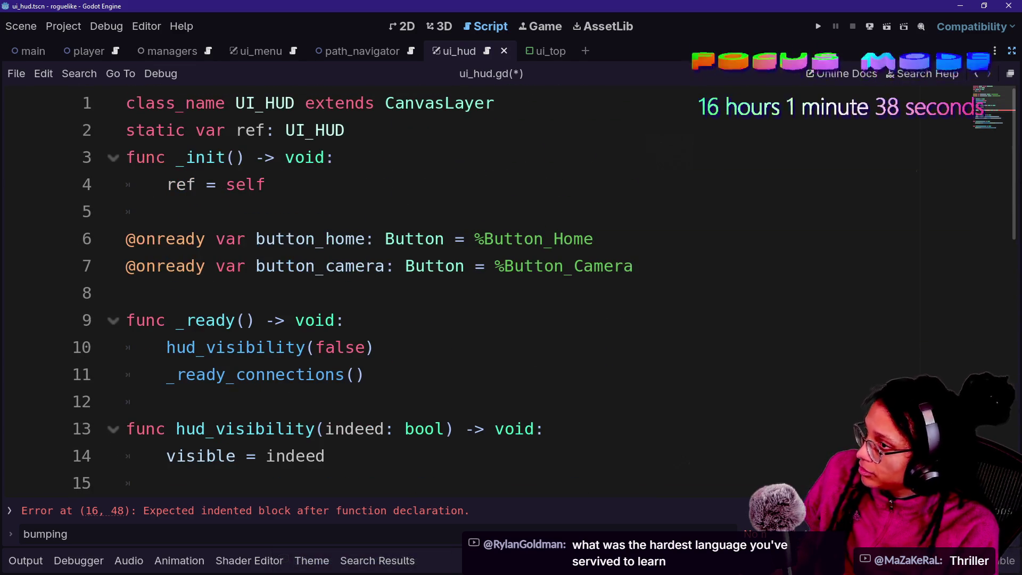
left_click(1011, 51)
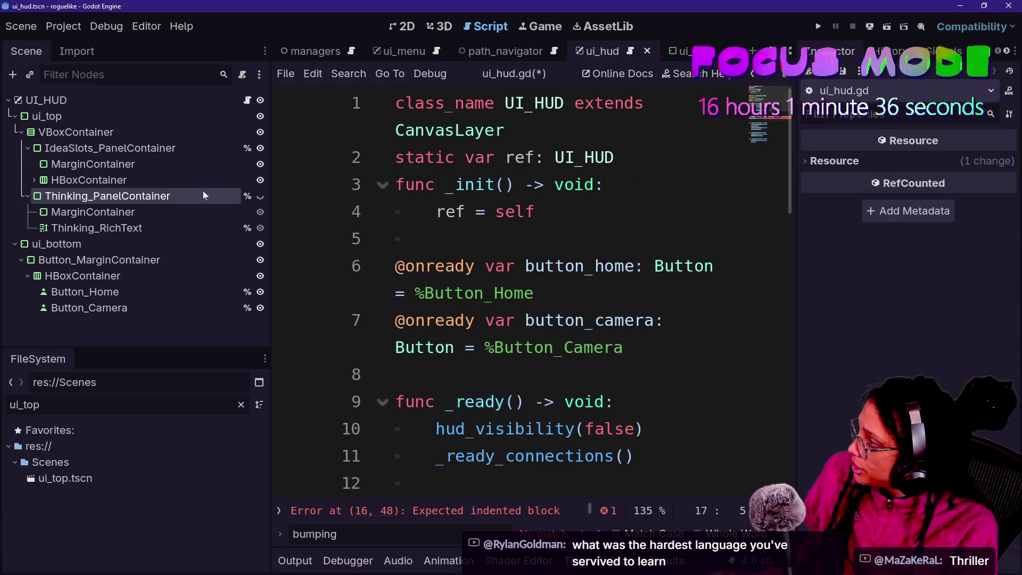
mouse_move(168, 198)
left_mouse_down()
mouse_move(618, 260)
mouse_move(605, 378)
left_mouse_up()
mouse_move(605, 380)
left_mouse_down()
mouse_move(564, 226)
mouse_move(561, 240)
left_mouse_up()
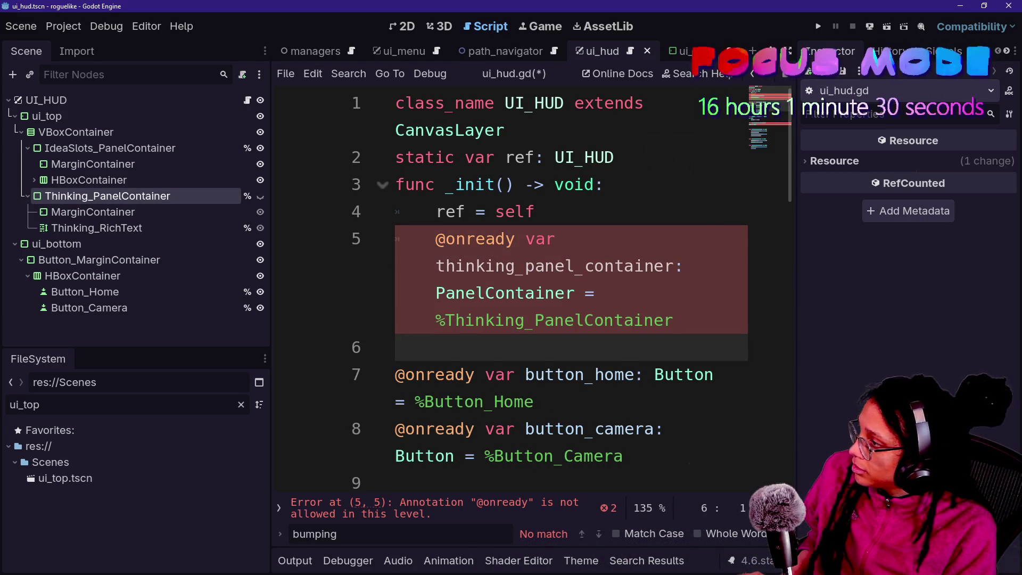
key("ctrl+z")
scroll(532, 288, "up", 3)
left_click(395, 238)
key("Return")
key("Up")
key("Return")
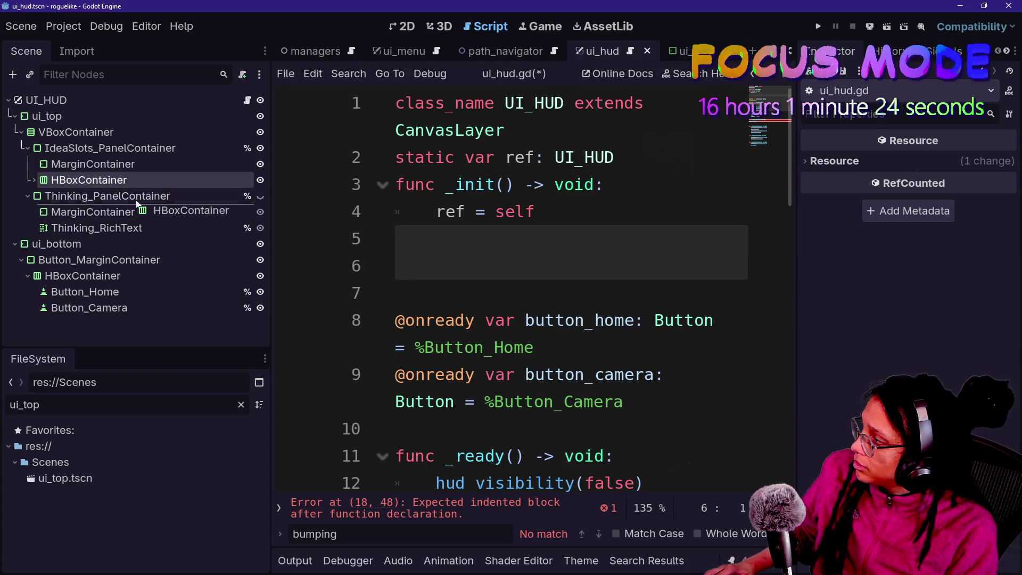
mouse_move(147, 195)
left_mouse_down()
mouse_move(440, 237)
mouse_move(426, 265)
left_mouse_up()
key("shift+Home")
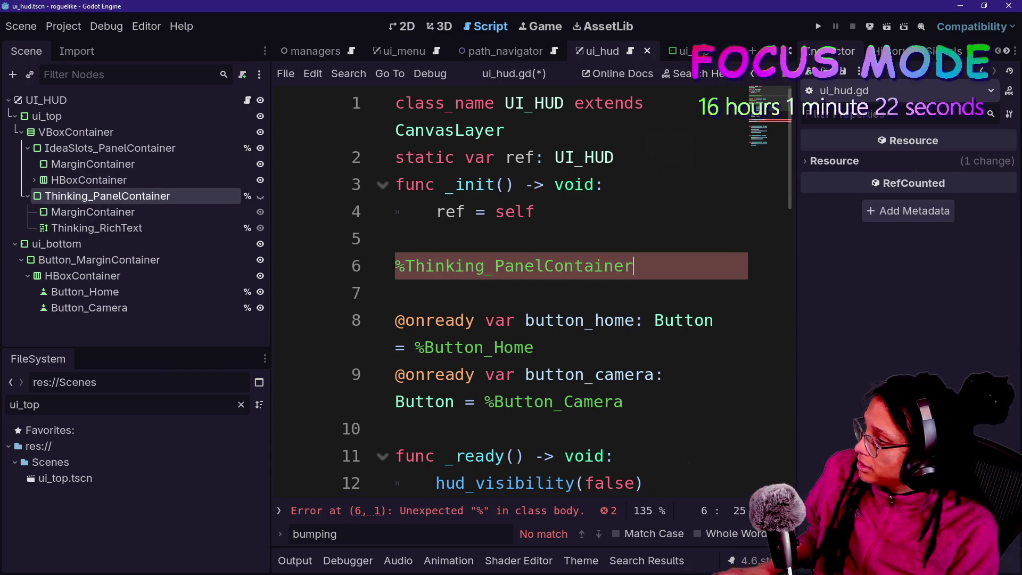
key("BackSpace")
left_click_drag(122, 196, 401, 293)
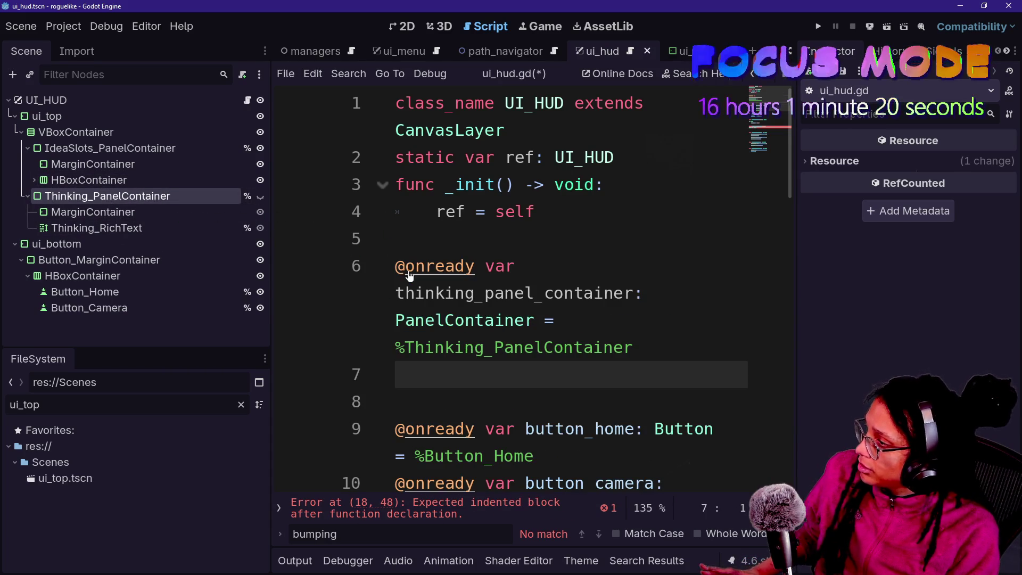
key("ctrl+shift+F11")
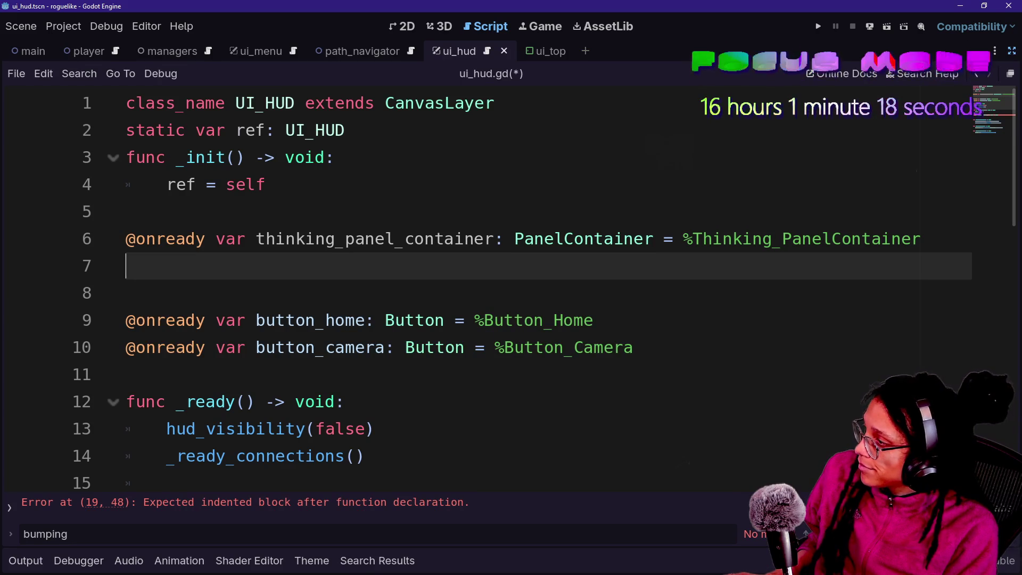
- Tidy the blank lines around thinking_visibility's empty body and below the panel variable
key("Down")
key("Down")
key("Down")
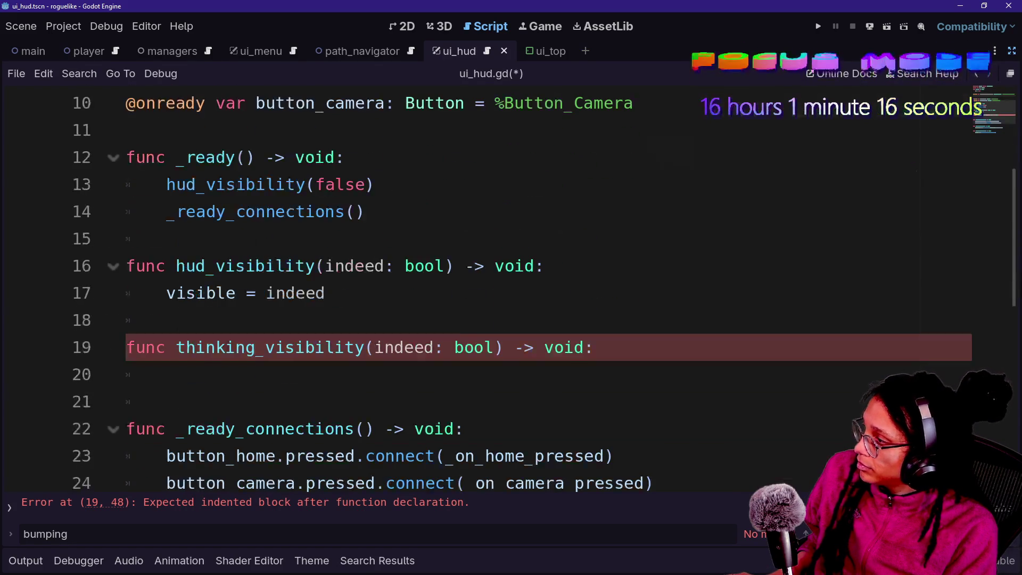
key("BackSpace")
key("BackSpace")
key("Return")
scroll(511, 288, "down", 1)
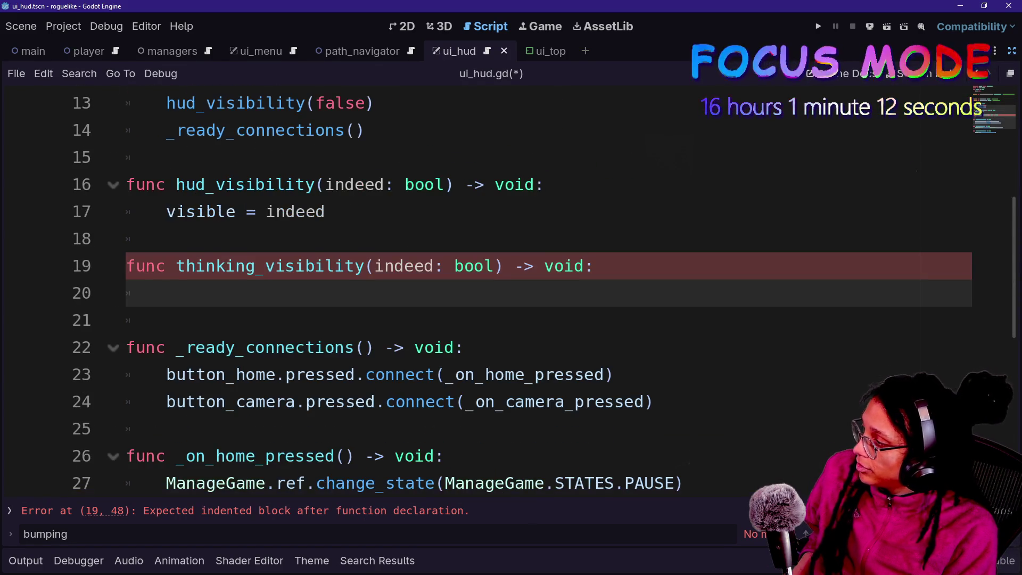
key("Down")
key("Down")
key("Up")
key("Up")
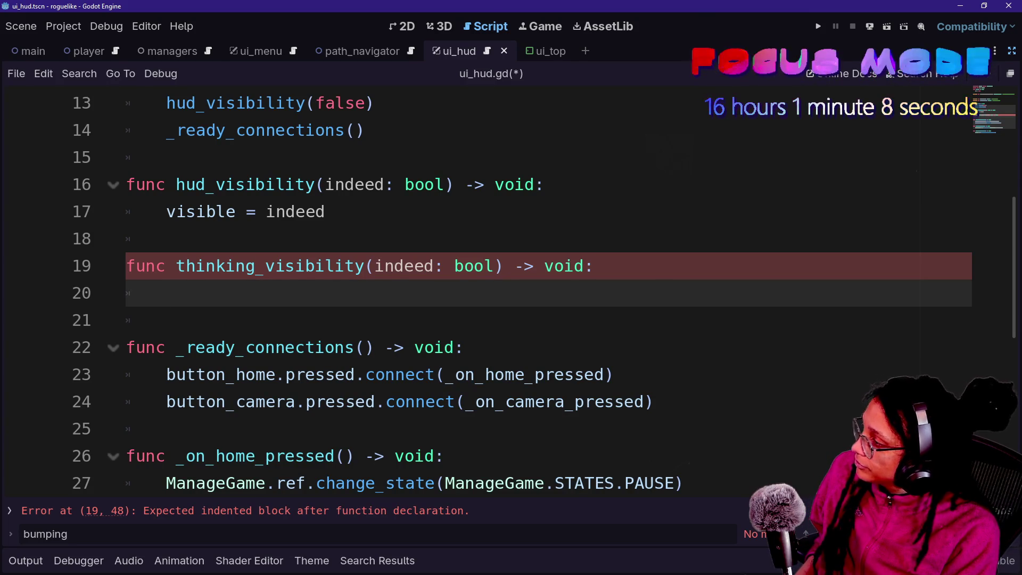
scroll(511, 288, "up", 4)
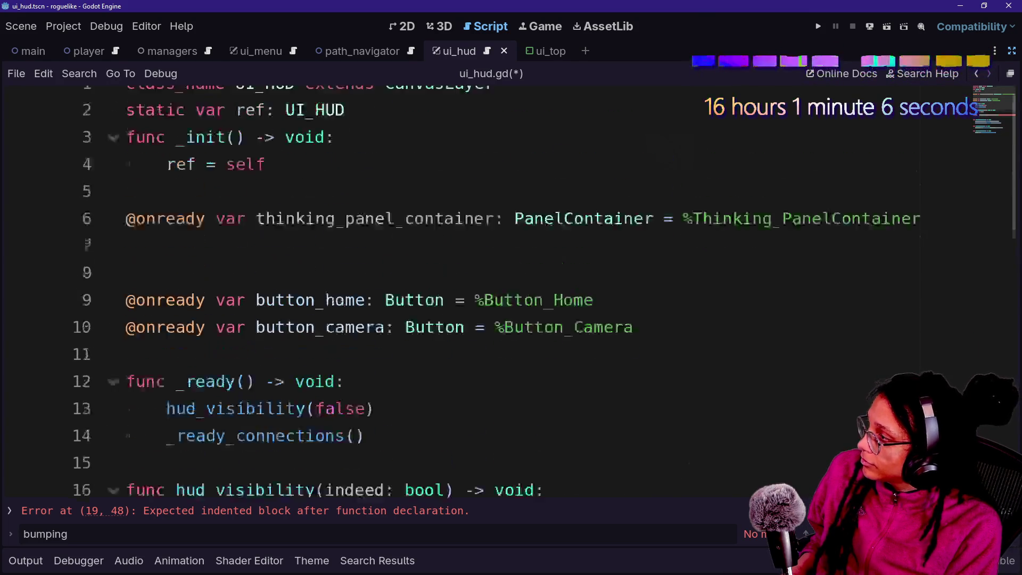
left_click(128, 293)
key("BackSpace")
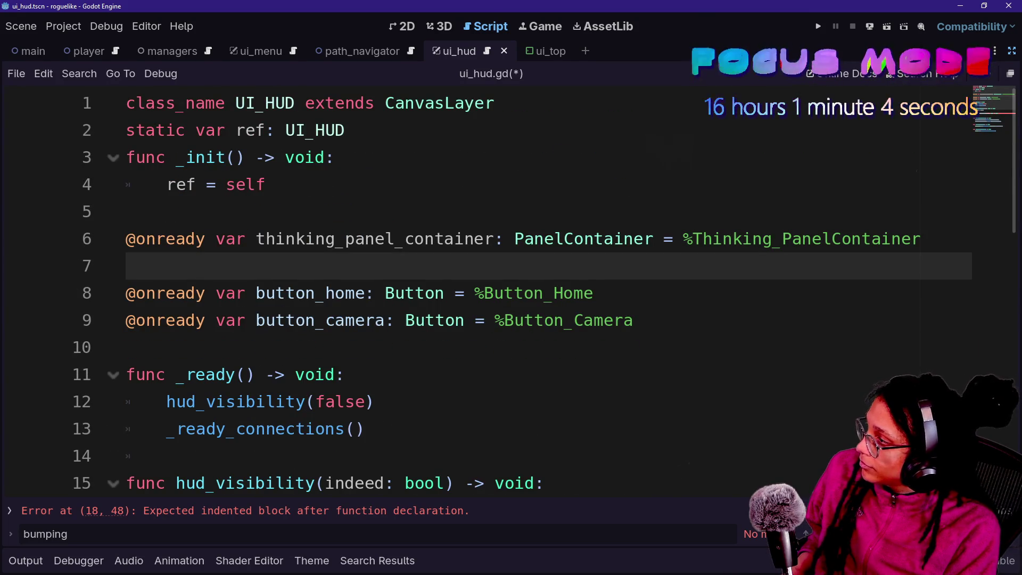
- Fill thinking_visibility with thinking_panel_container.visible = indeed and save ui_hud.gd
scroll(511, 288, "down", 2)
scroll(511, 287, "up", 1)
scroll(511, 287, "down", 1)
left_click(453, 402)
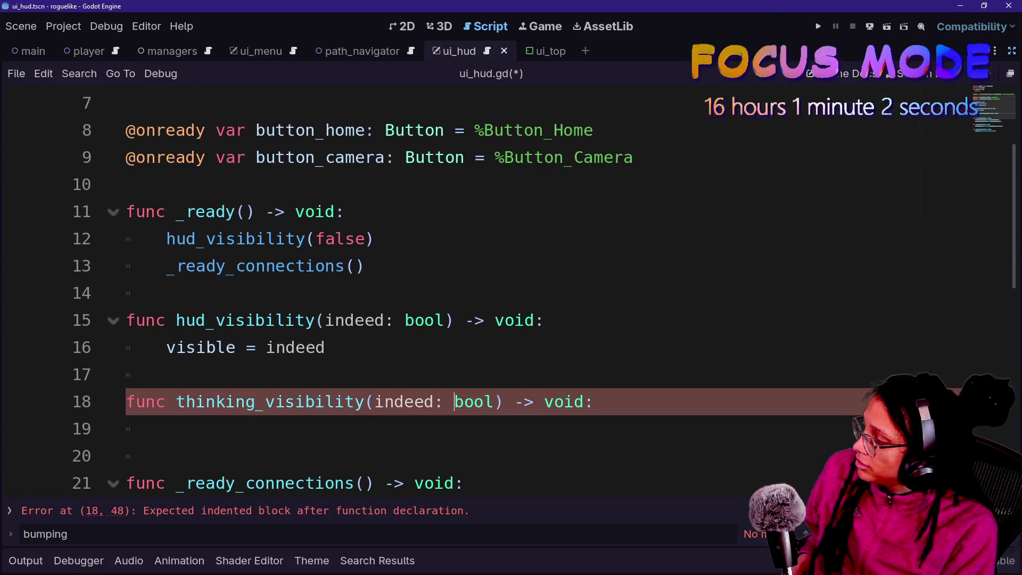
key("Down")
scroll(453, 402, "up", 2)
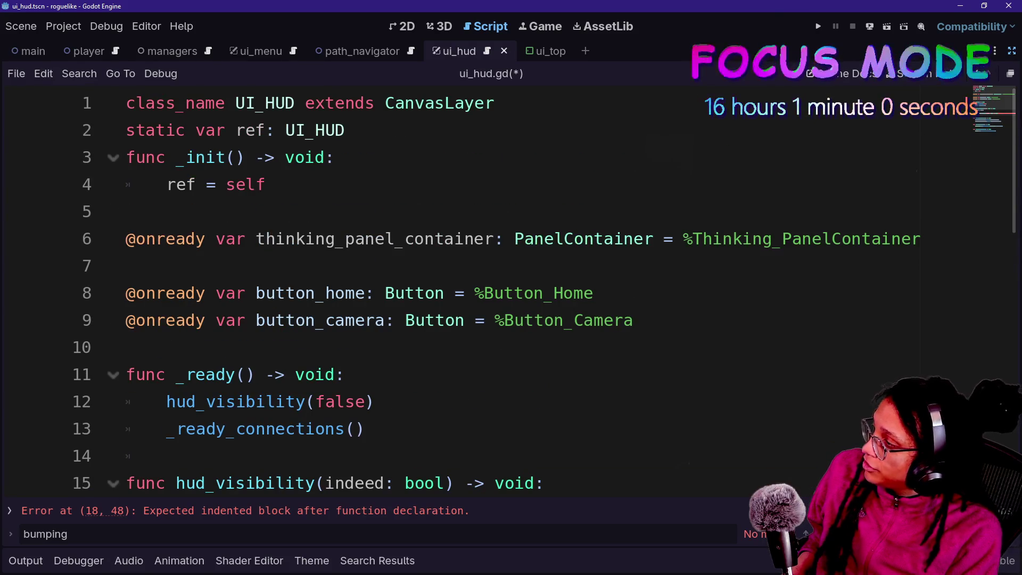
scroll(511, 287, "down", 9)
scroll(511, 288, "up", 7)
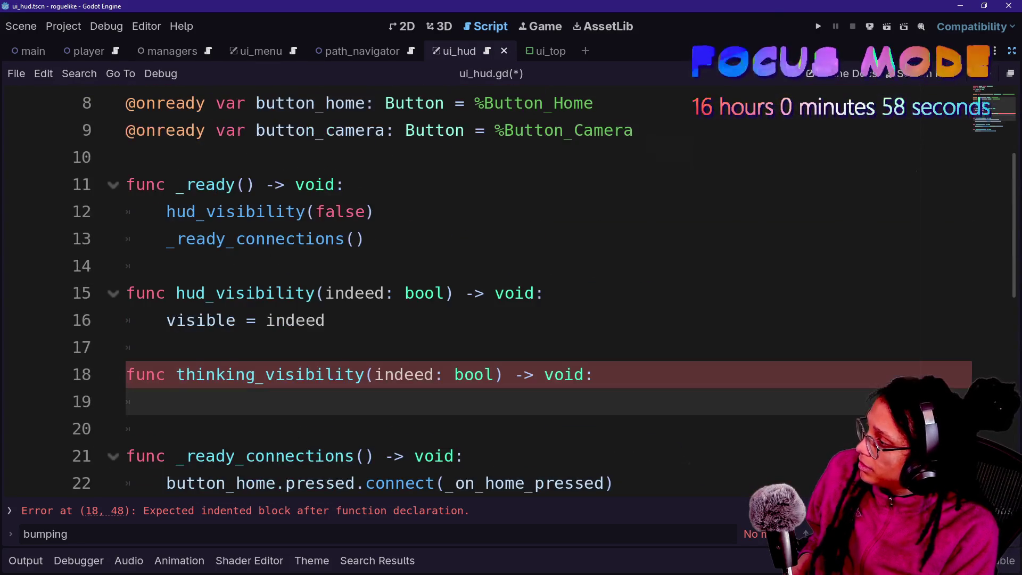
type("th")
key("Return")
type(".")
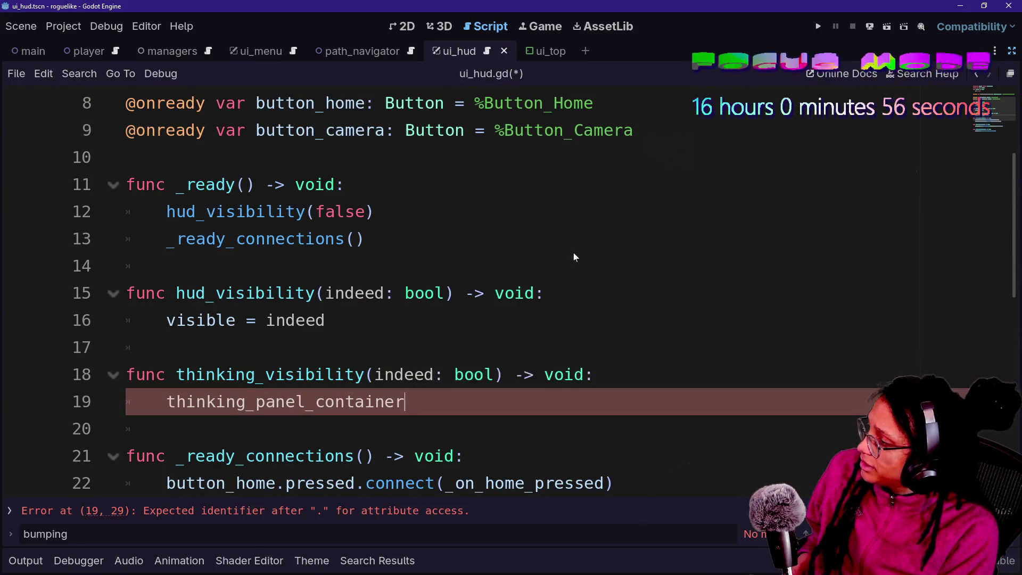
key("BackSpace")
type(".v")
key("BackSpace")
key("BackSpace")
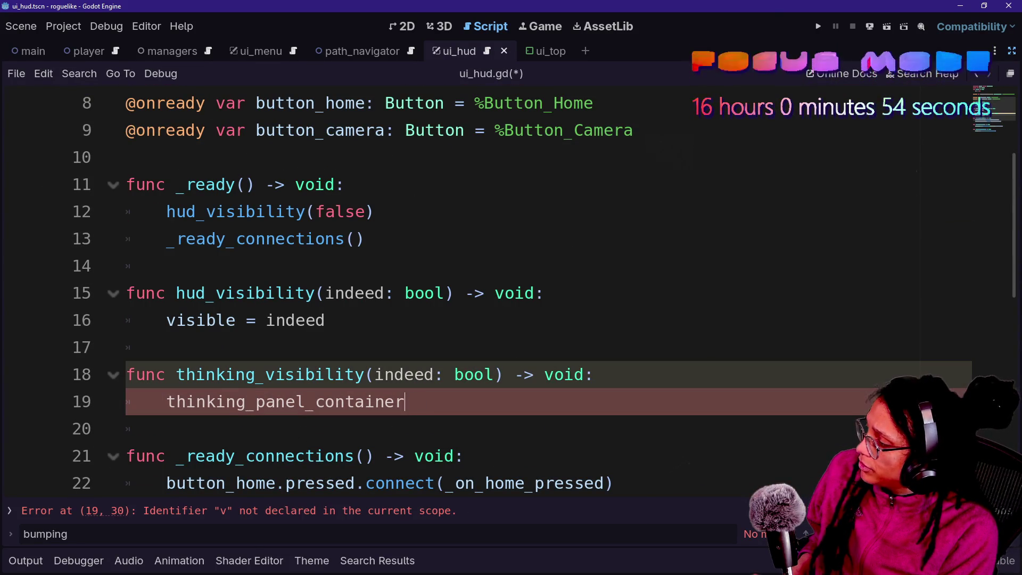
type(".visible = indeed")
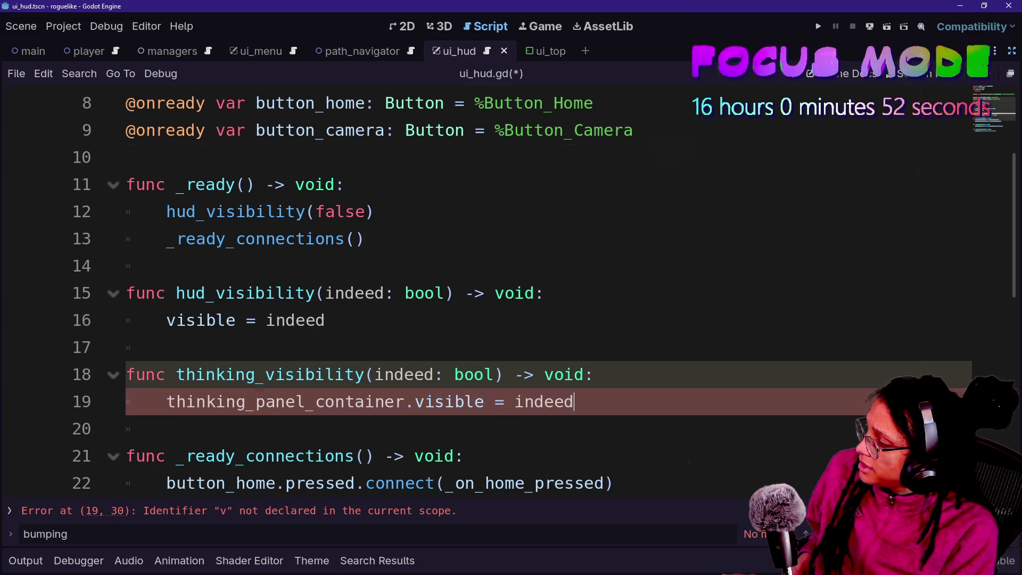
left_click(586, 157)
key("ctrl+s")
- Quick-open player.gd and select the print.fancy 'Bumping an idea' call on line 71
key("alt+shift+o")
type("play")
key("Return")
key("Down")
key("Up")
key("End")
key("shift+Home")
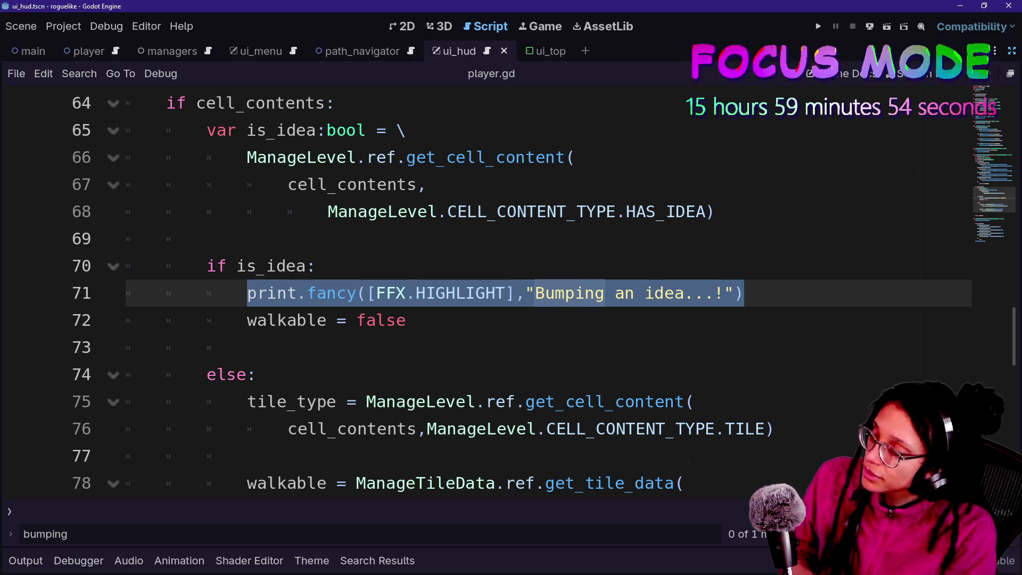
- Try Quick Open searches for idea and manage_ideas, then cancel and undo the stray typing
key("ctrl+alt+o")
type("idea")
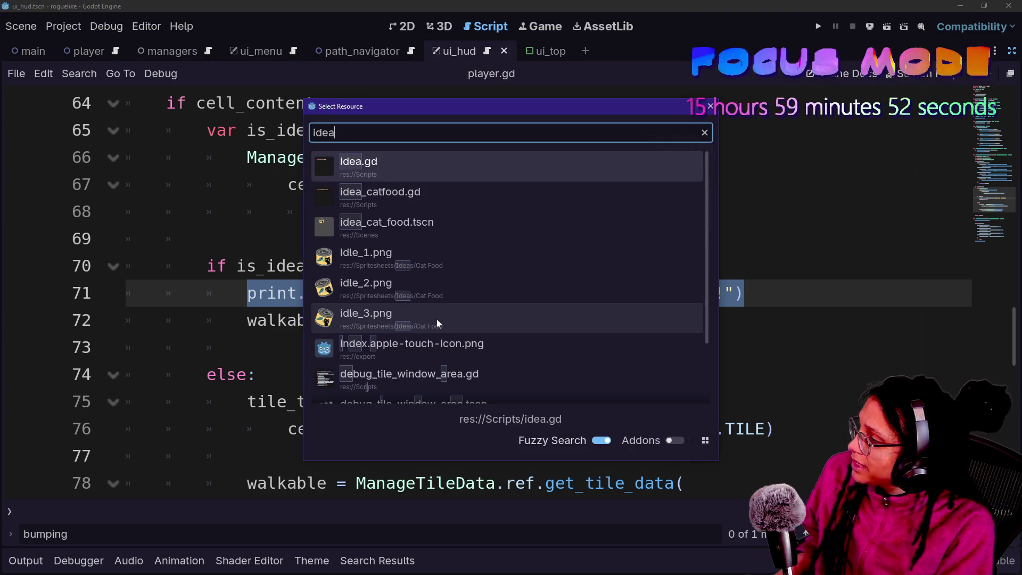
key("BackSpace")
key("BackSpace")
key("BackSpace")
type("manage_ids")
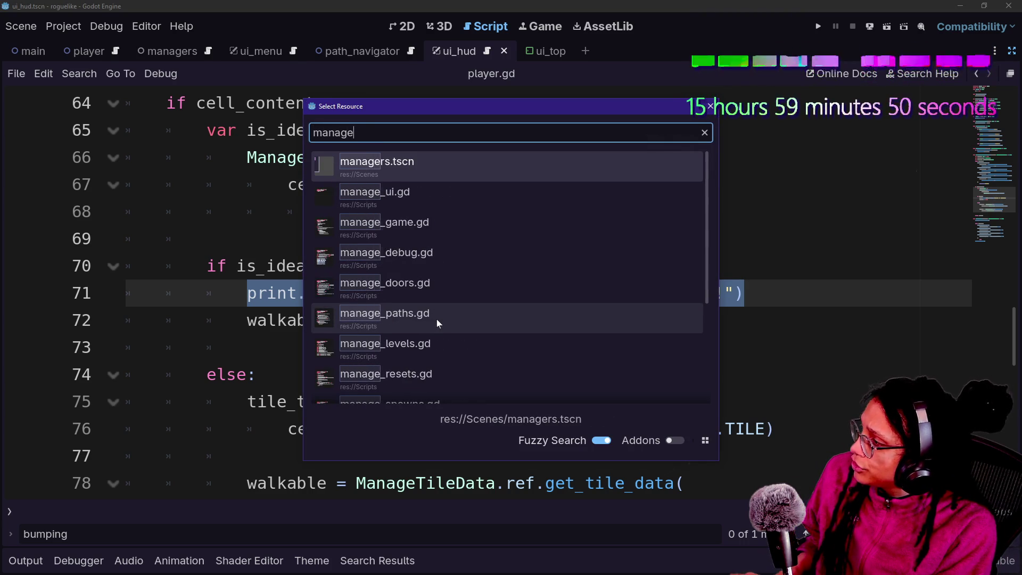
key("BackSpace")
type("eas")
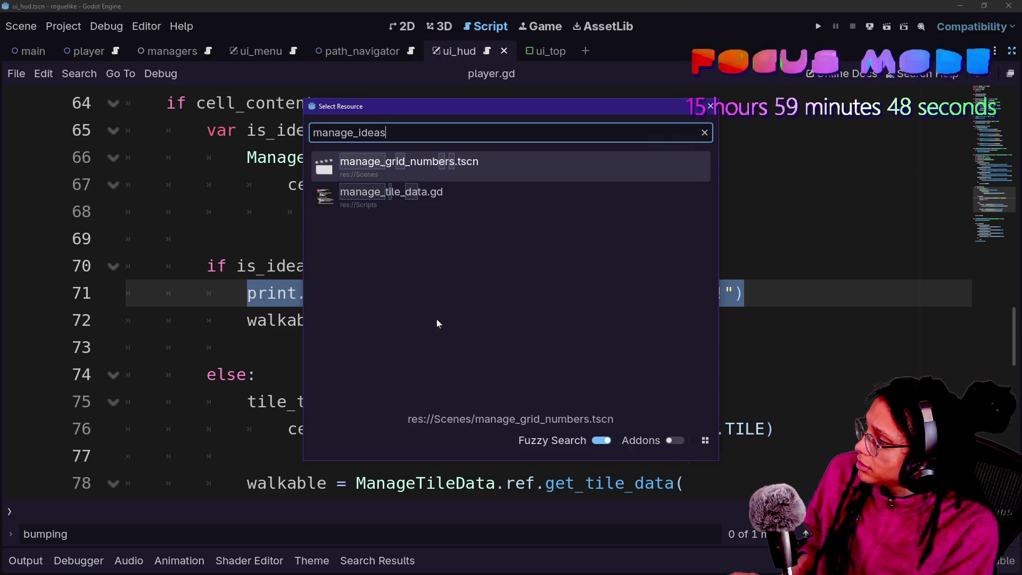
key("BackSpace")
key("BackSpace")
key("BackSpace")
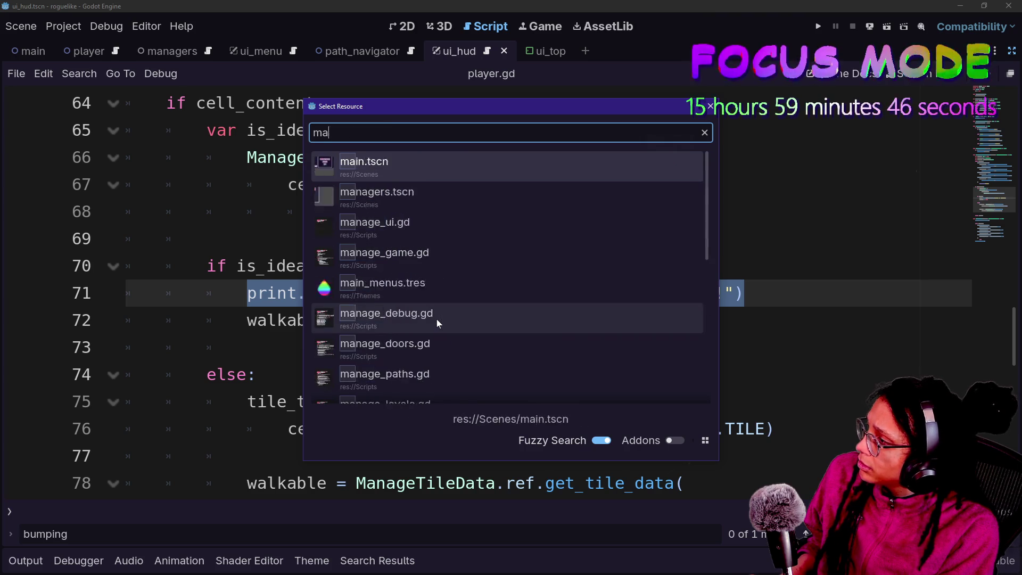
type("idea")
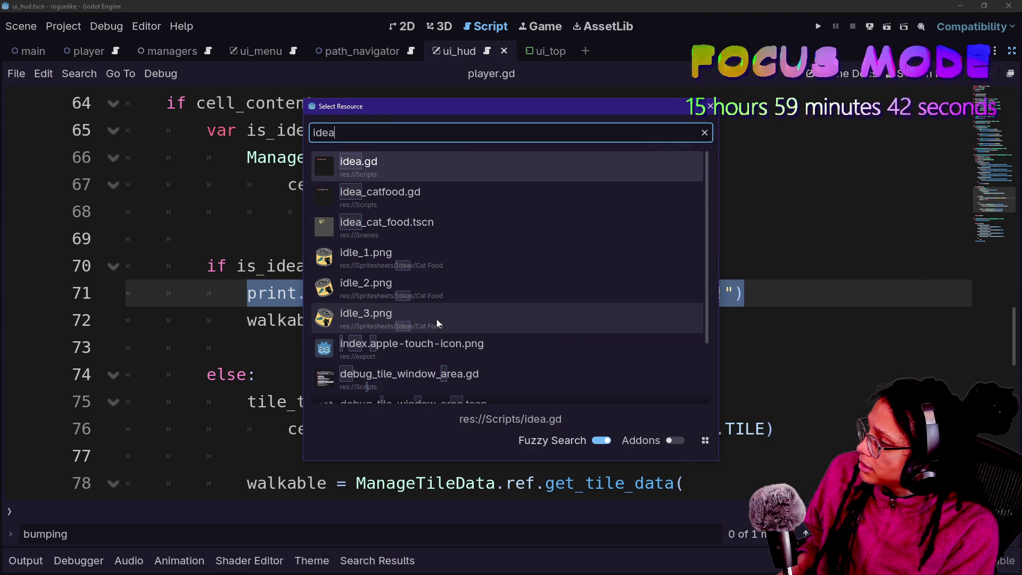
key("ctrl+a")
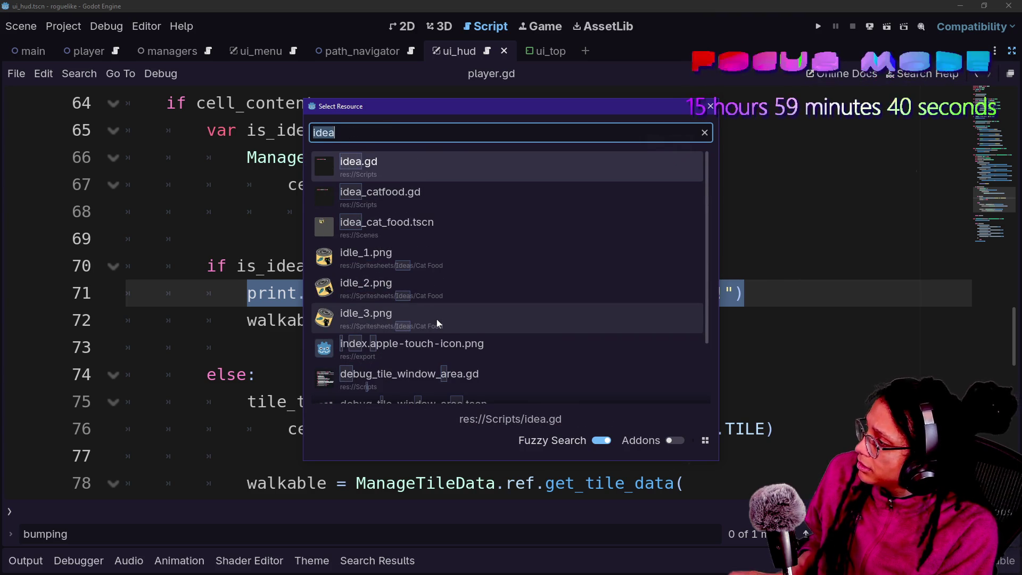
key("Escape")
type("Fidem")
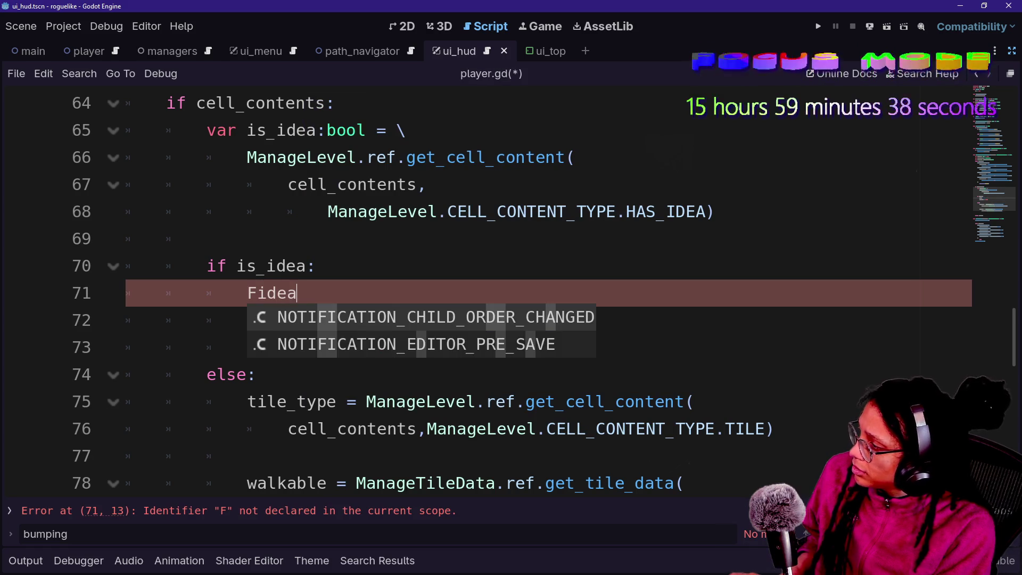
key("ctrl+z")
- Search all project files for idea_catfood and open its IDEA_CATFOOD preload in manage_spawns.gd
key("ctrl+shift+f")
type("idea_catfood")
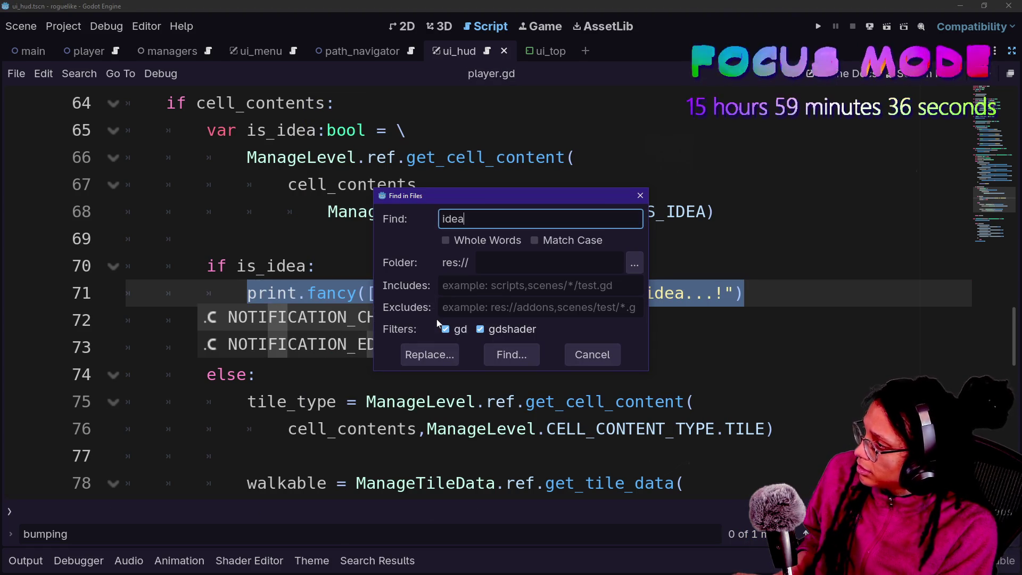
key("Return")
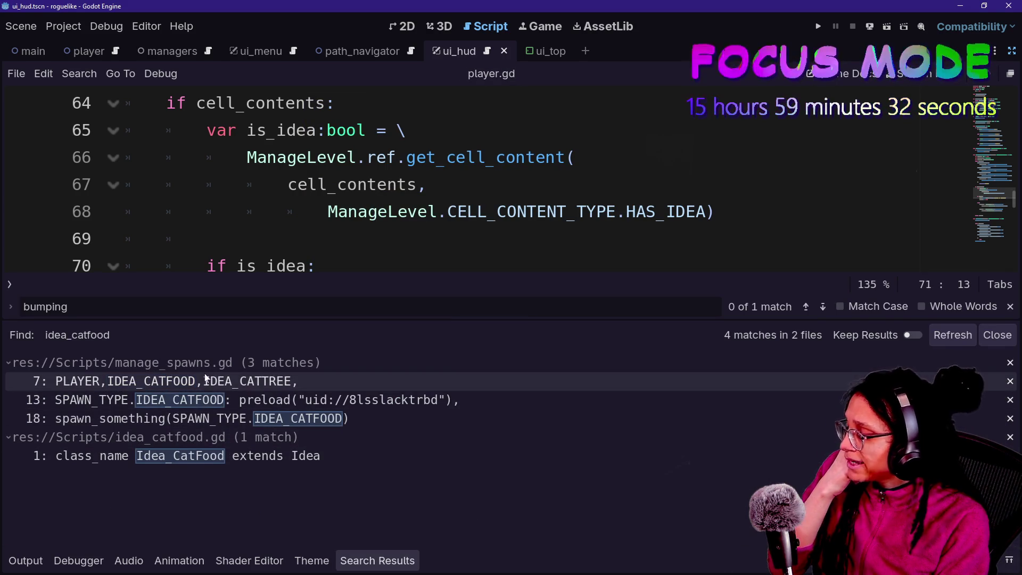
left_click(229, 398)
key("Down")
key("Down")
key("Down")
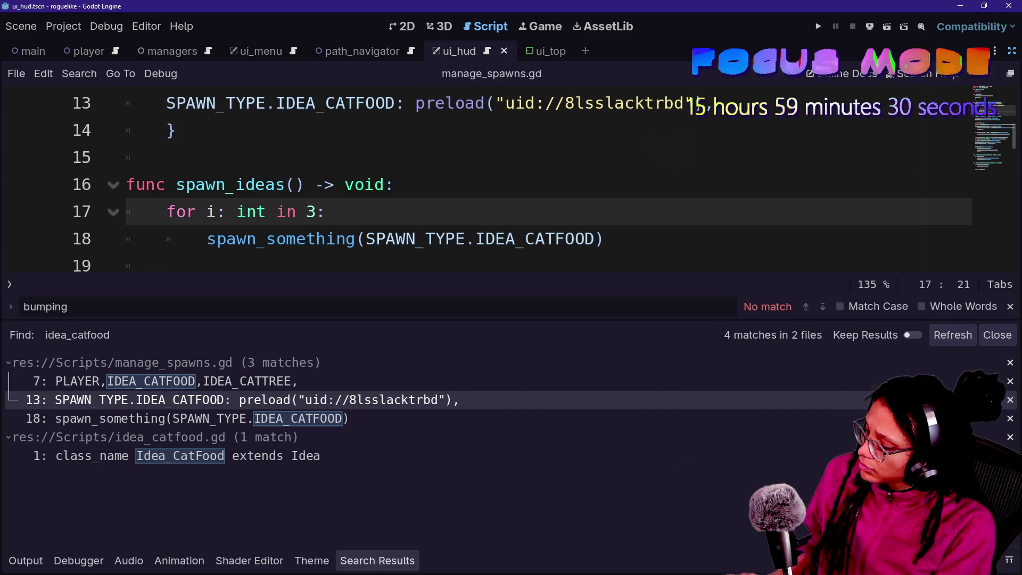
key("ctrl+shift+F11")
key("ctrl+shift+F11")
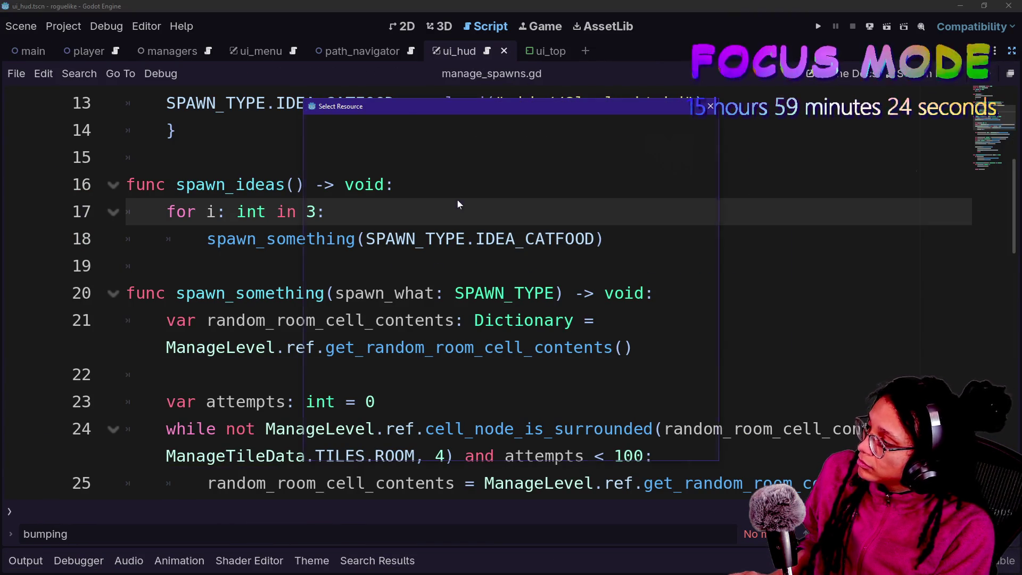
- Quick-open idea.gd by searching 'id'
key("ctrl+alt+o")
type("id")
key("Return")
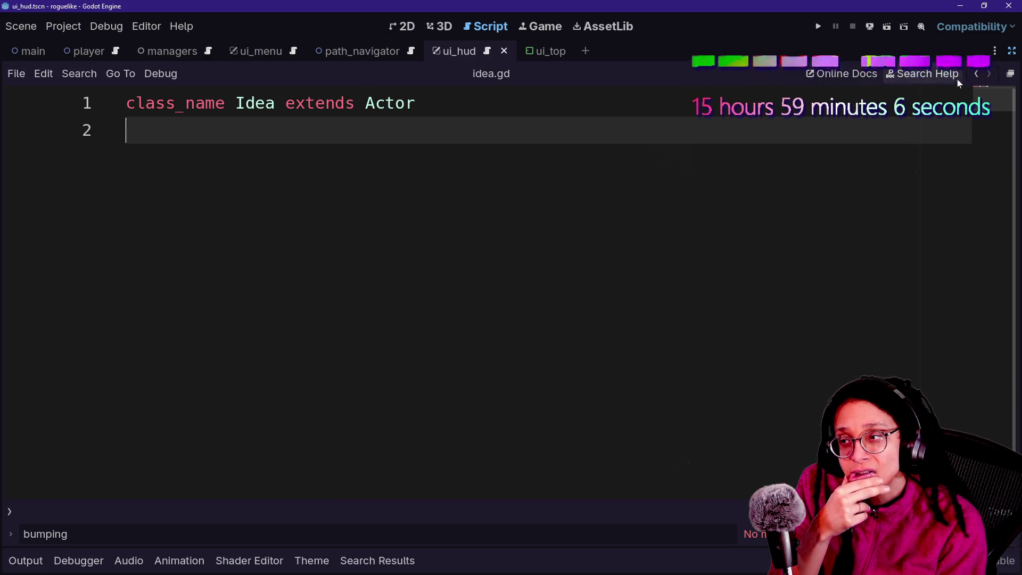
- In the managers scene, add a plain Node child under the Managers node
left_click(1016, 51)
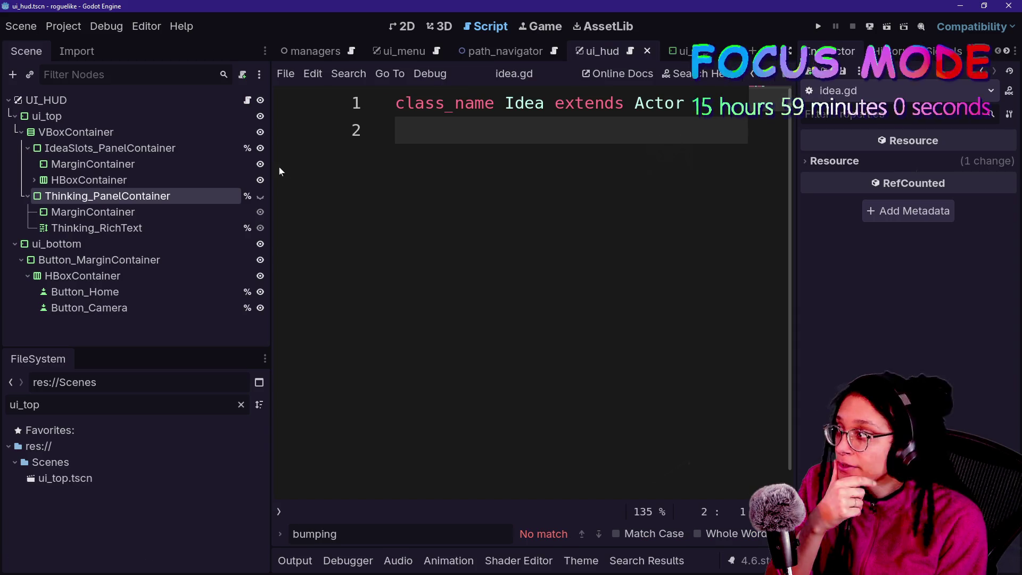
left_click(291, 51)
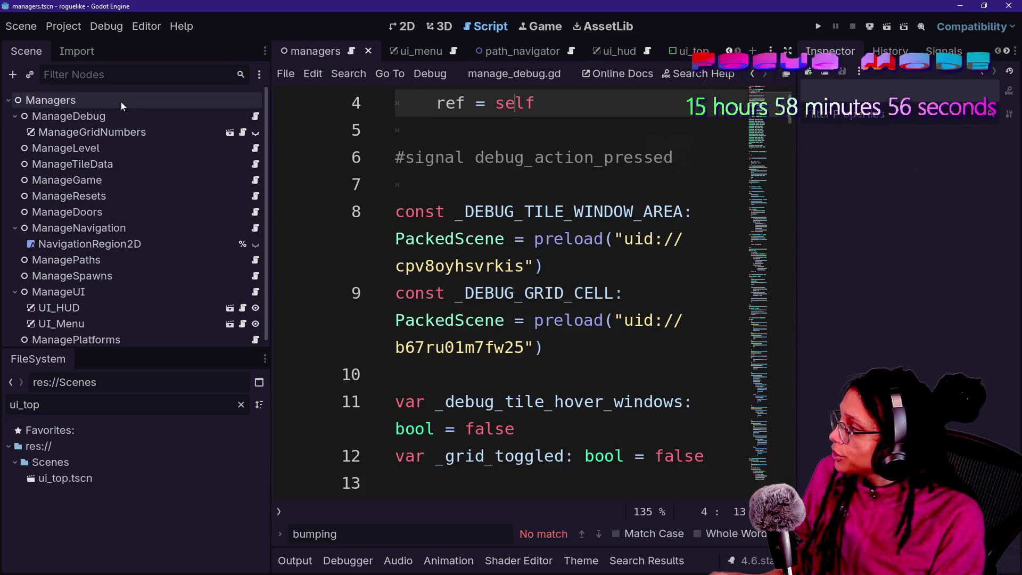
right_click(126, 102)
left_click(207, 109)
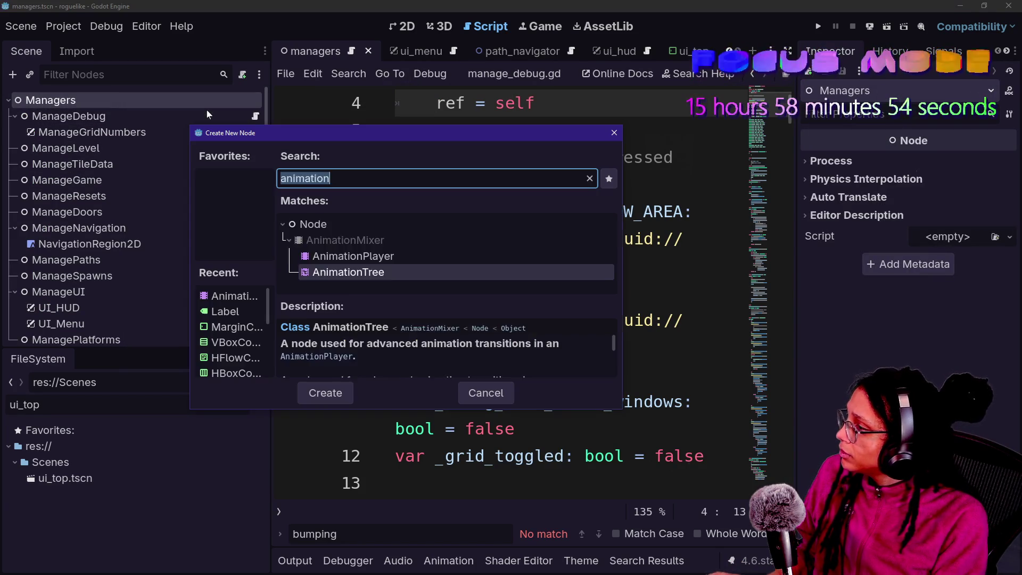
type("ManageU")
key("Escape")
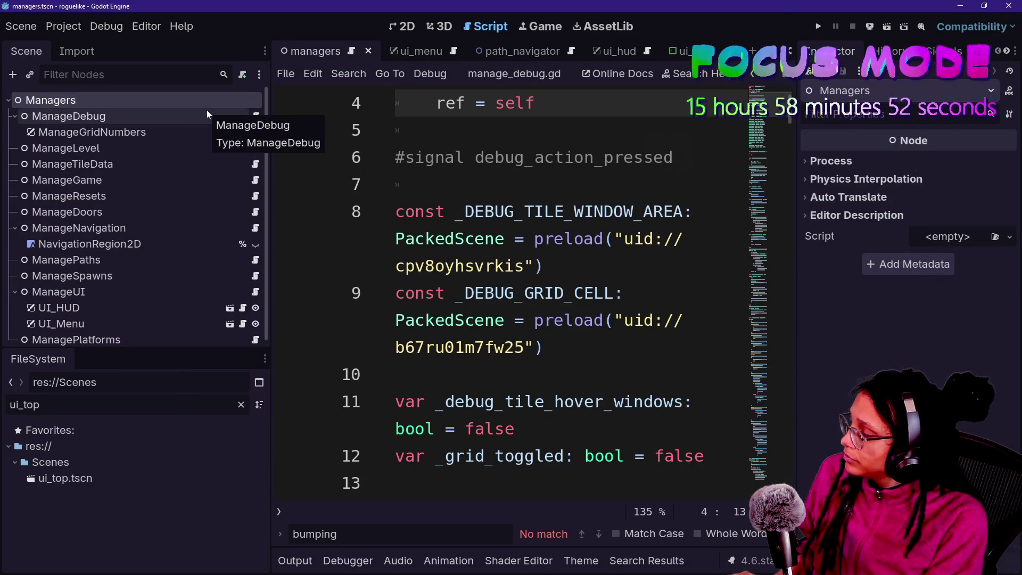
key("ctrl+a")
type("Nod")
key("Return")
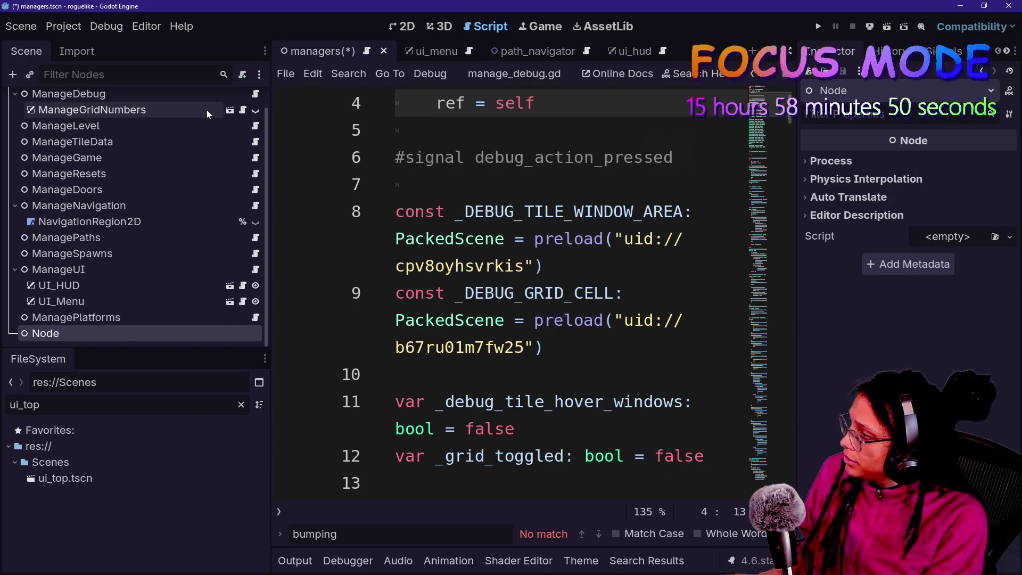
key("ctrl+a")
type("ManageSig")
key("Escape")
- Attach a new script to ManageIdeas saved as res://Scripts/manage_ideas.gd
right_click(157, 339)
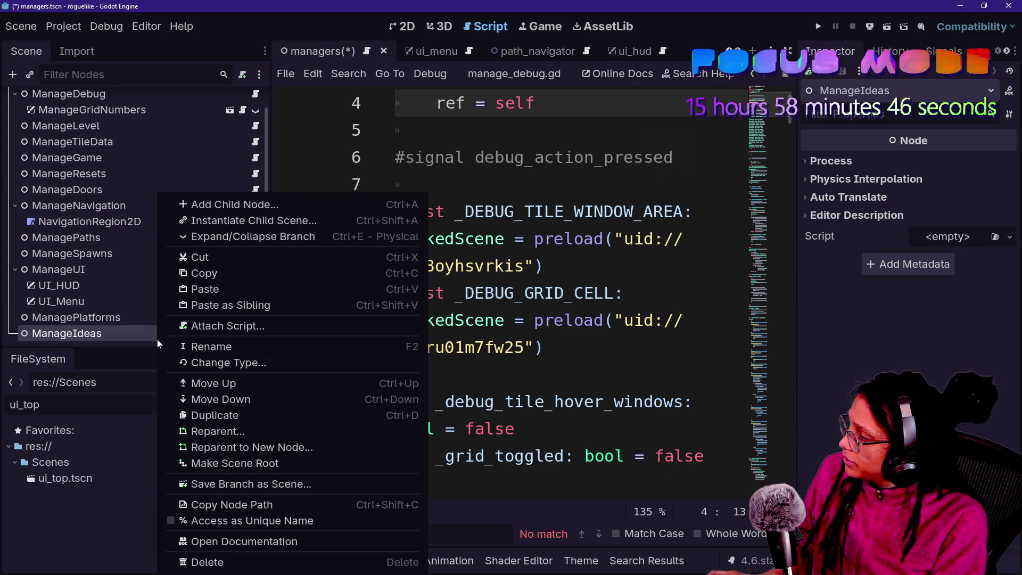
left_click(229, 324)
key("Left")
key("Left")
key("Left")
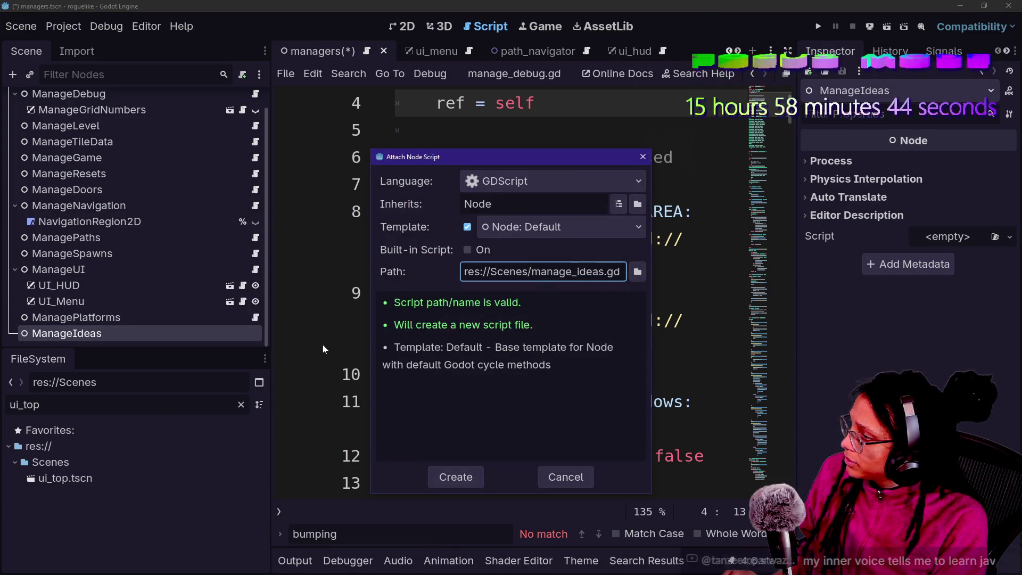
key("BackSpace")
key("BackSpace")
key("BackSpace")
type("cripts")
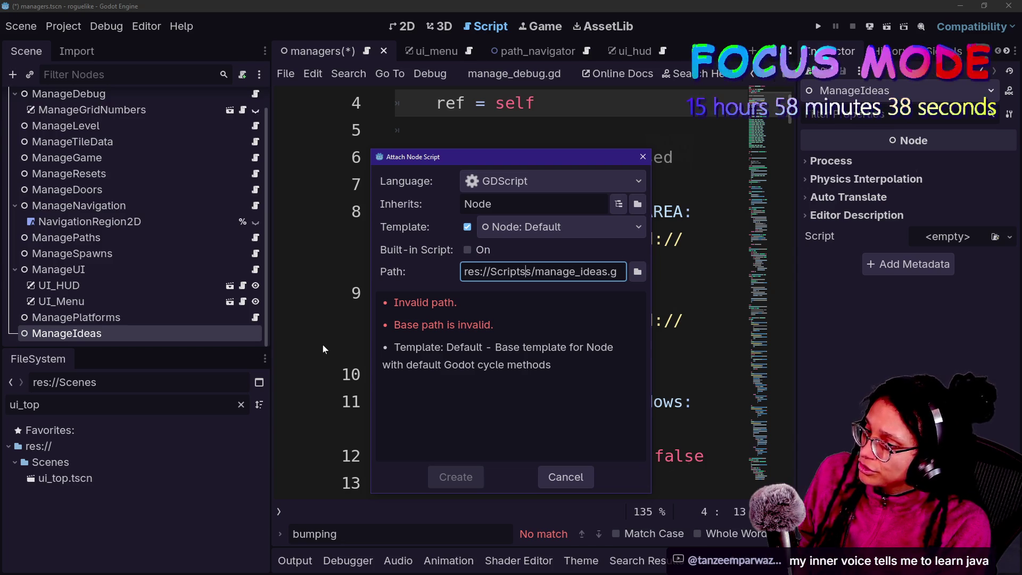
key("BackSpace")
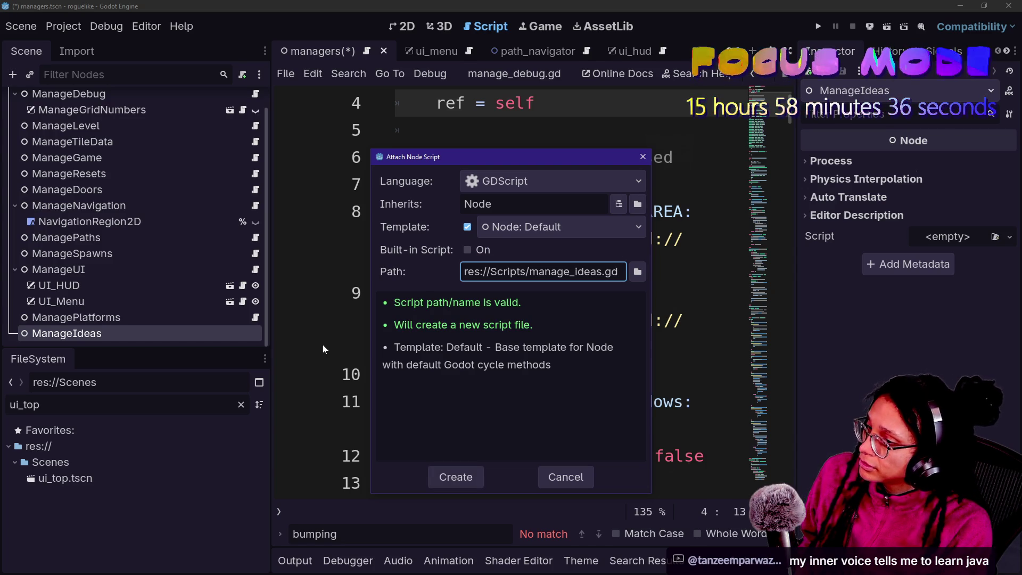
key("Return")
left_click(396, 320)
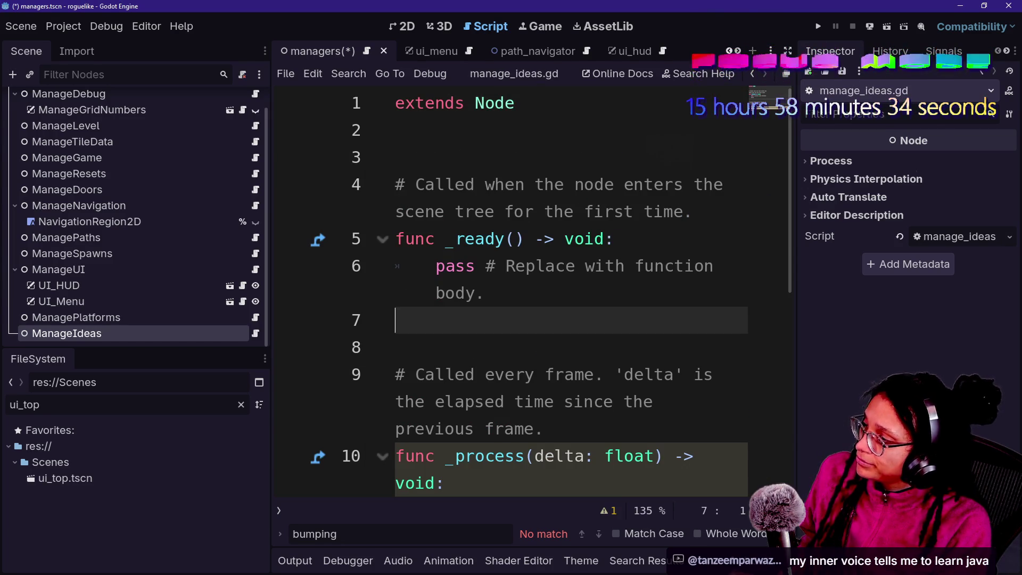
- Hide the side docks with distraction-free mode and select the template code on lines 5–11
key("ctrl+shift+F11")
mouse_move(215, 375)
left_mouse_down()
mouse_move(346, 212)
mouse_move(246, 103)
left_mouse_up()
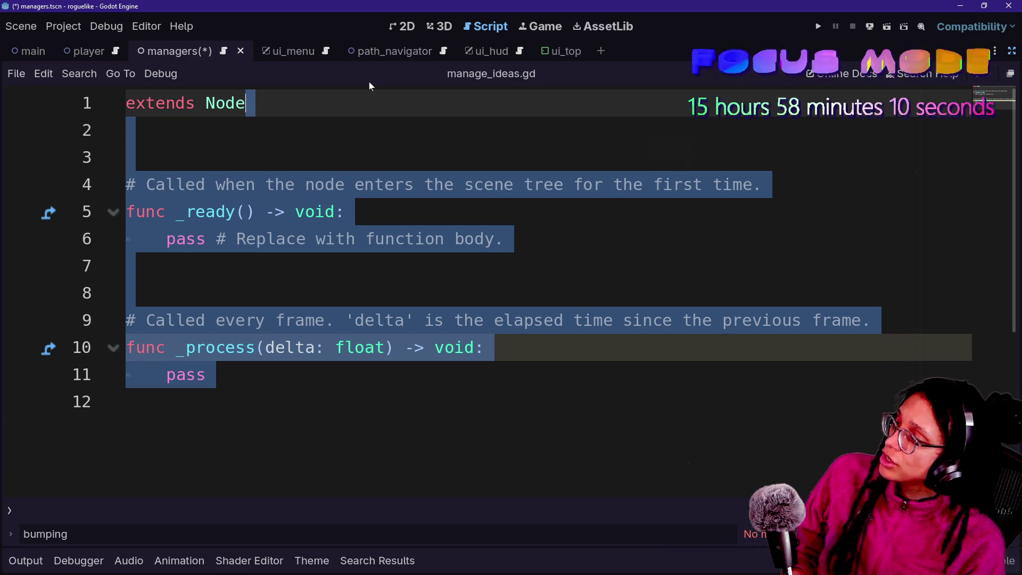
left_click(369, 266)
mouse_move(216, 374)
left_mouse_down()
mouse_move(126, 211)
mouse_move(126, 157)
left_mouse_up()
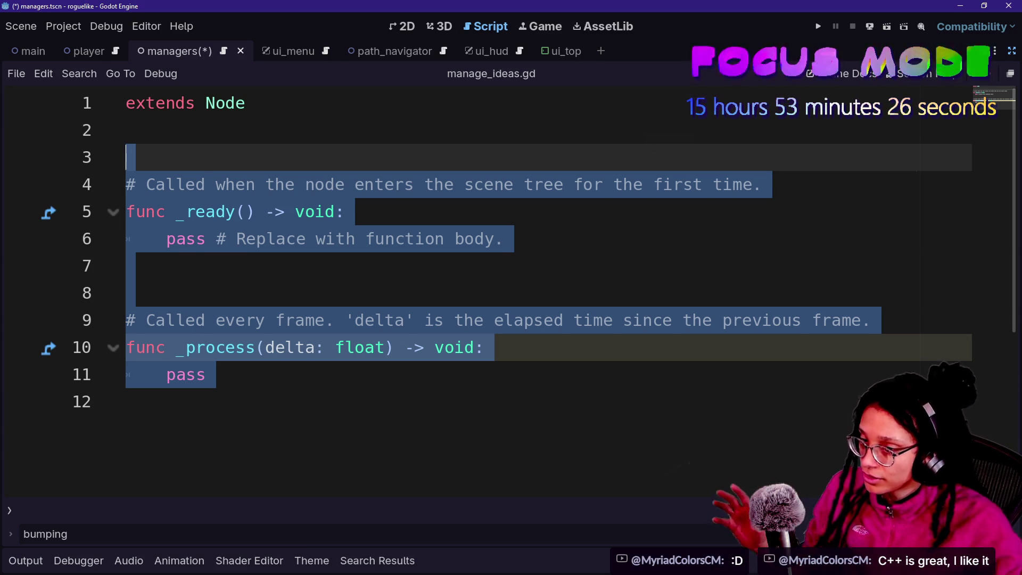
- Clear manage_ideas.gd of its template stubs and the extends Node line
key("Delete")
key("BackSpace")
key("ctrl+a")
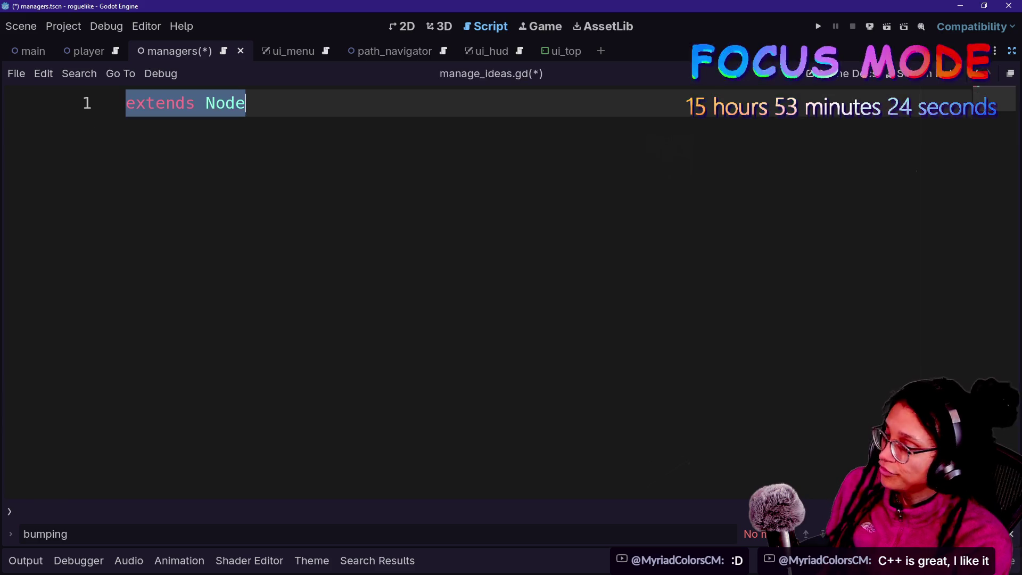
key("BackSpace")
- Restore the side docks and paste ManageDoors' opening lines into the empty ManageIdeas script
left_click(996, 52)
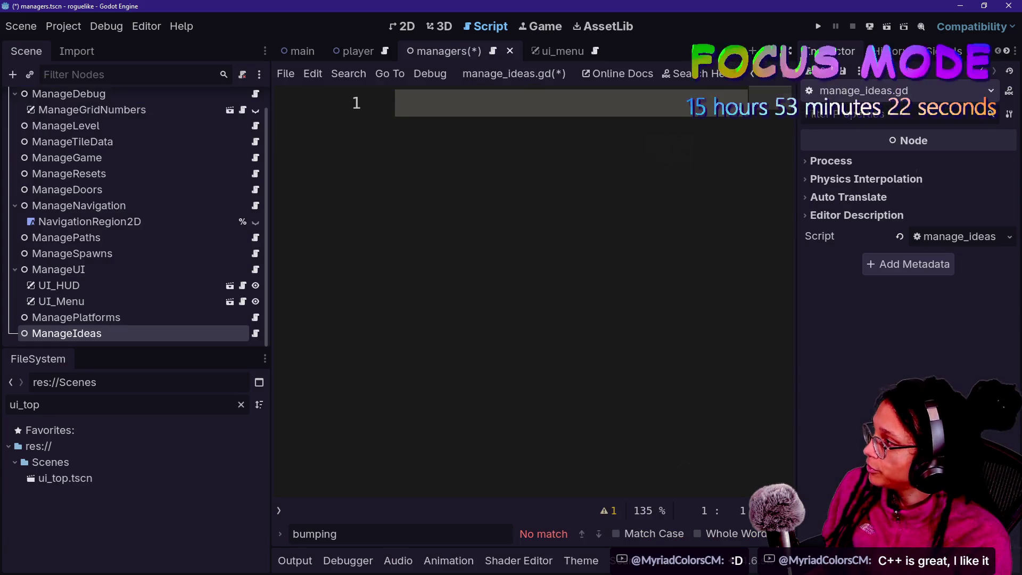
left_click(165, 187)
left_click(255, 192)
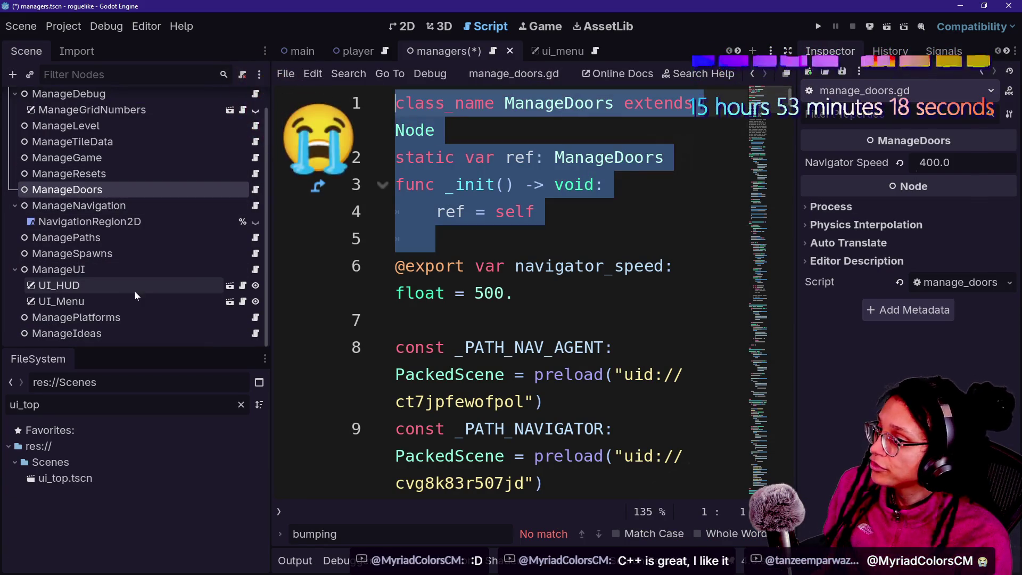
left_click(197, 328)
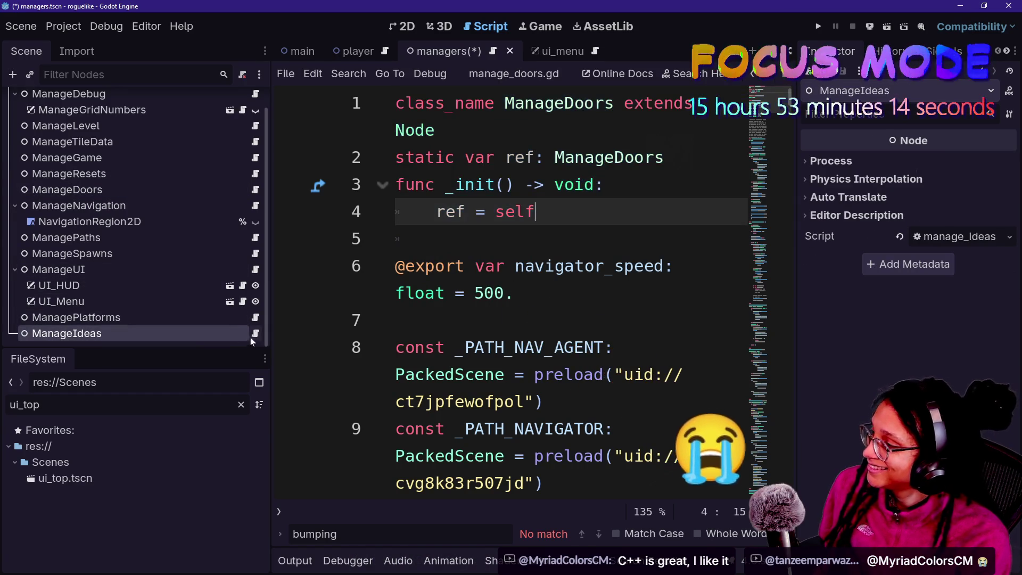
left_click(256, 333)
type("class_name ManageDoors extends Node static var ref: ManageDoors func _init() -> void: \tref = self")
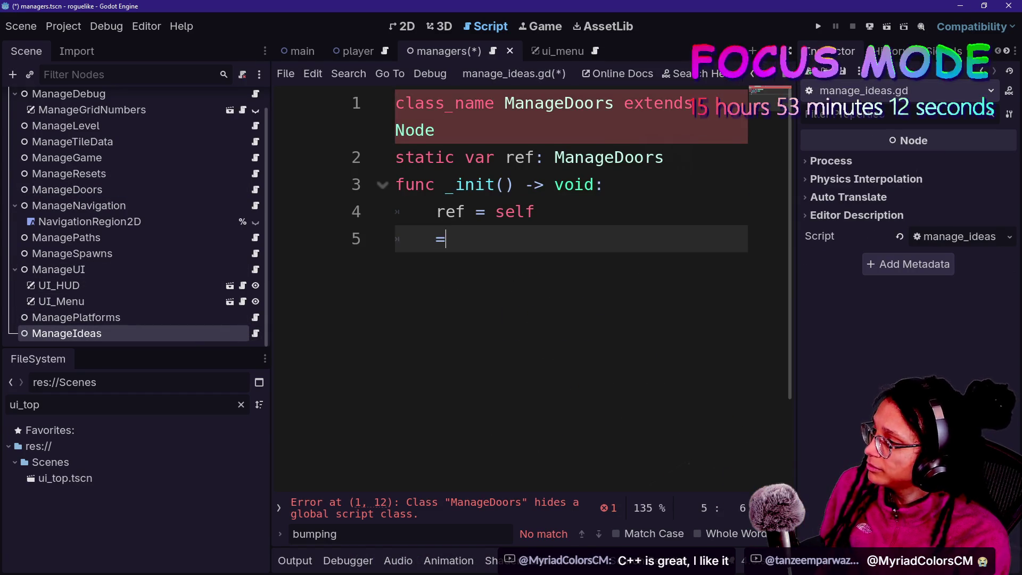
key("BackSpace")
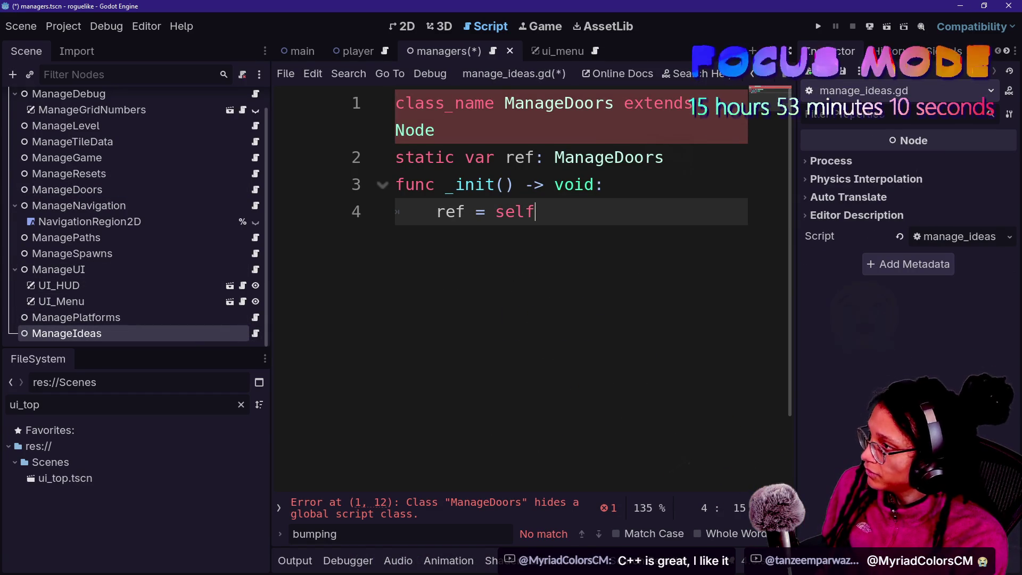
- Rename both ManageDoors occurrences to ManageIdeas, add a blank line after _init, and save
double_click(559, 103)
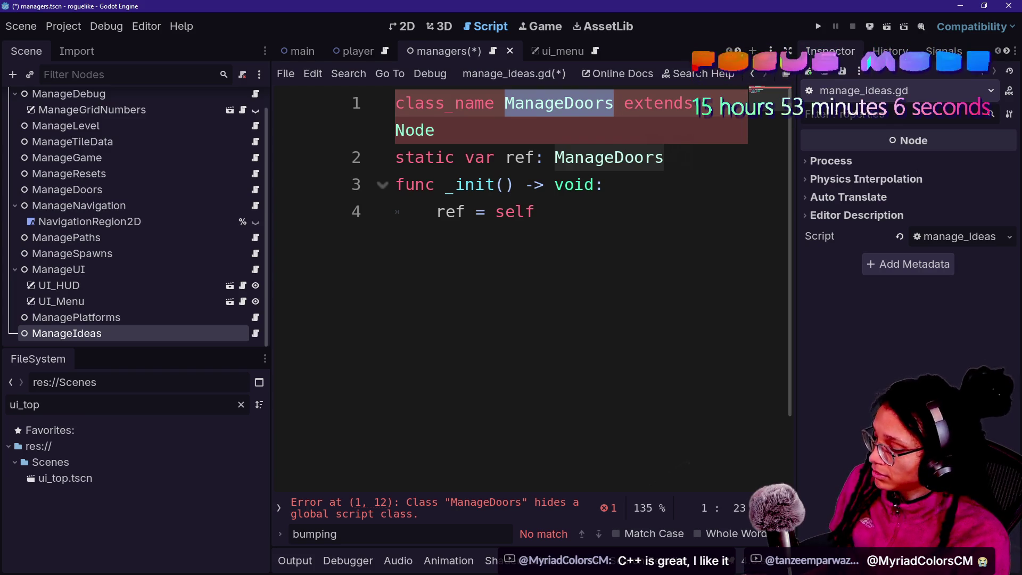
key("ctrl+shift+d")
key("ctrl+z")
key("ctrl+d")
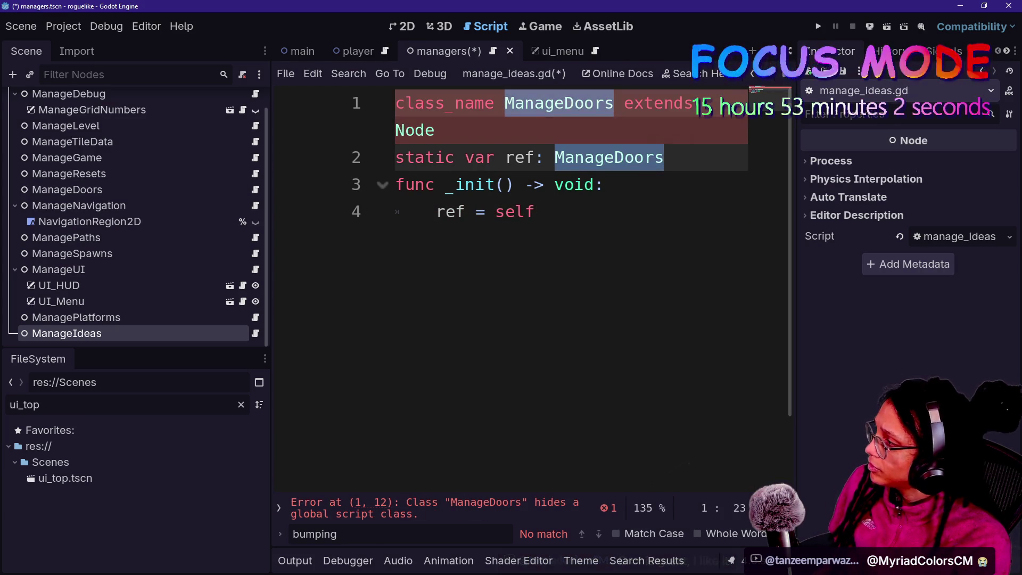
type("ManageIdeas")
key("ctrl+End")
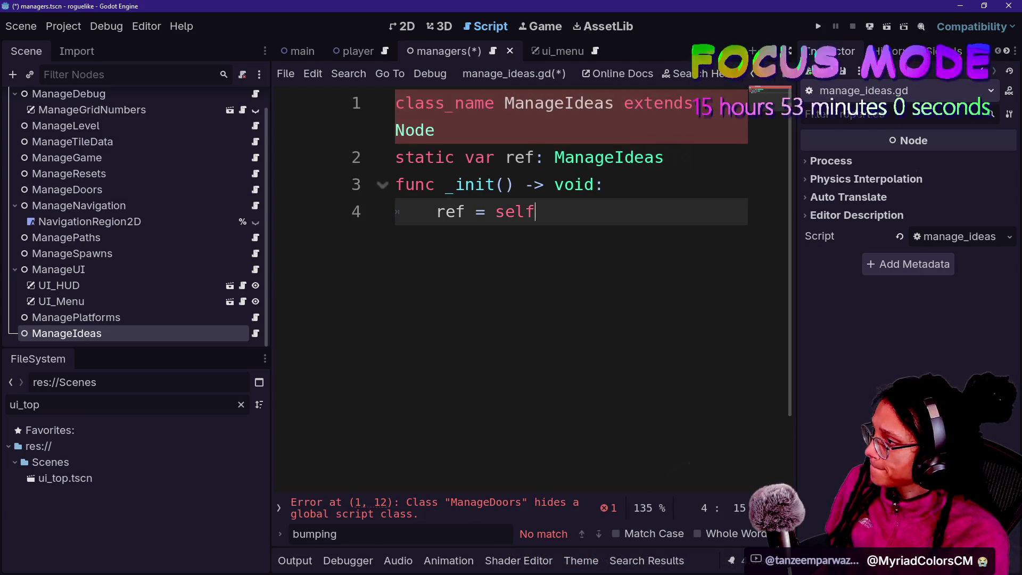
key("Return")
key("Return")
key("ctrl+s")
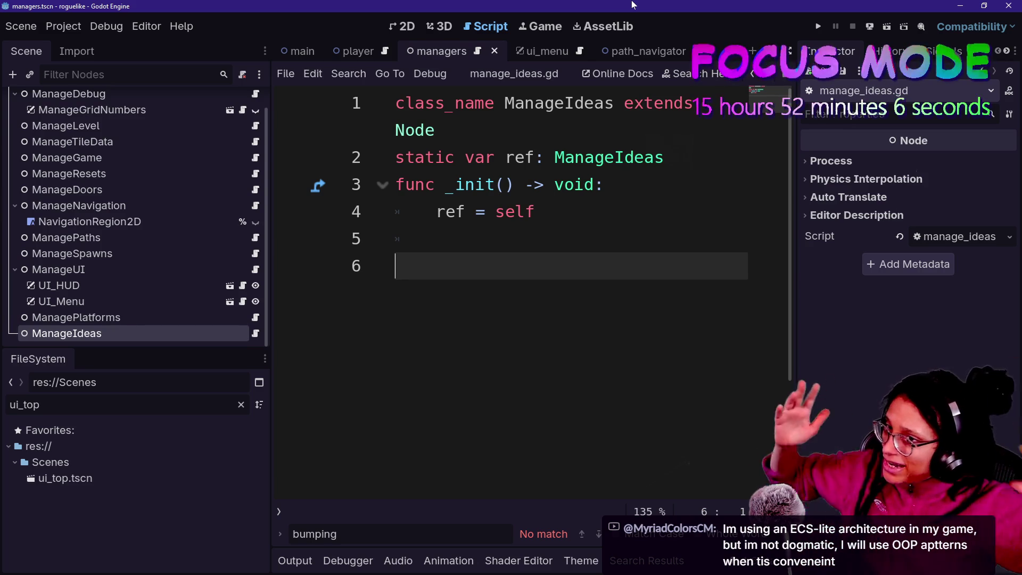
- Remove a stray 'f' typed on line 6 of manage_ideas.gd
type("f")
key("BackSpace")
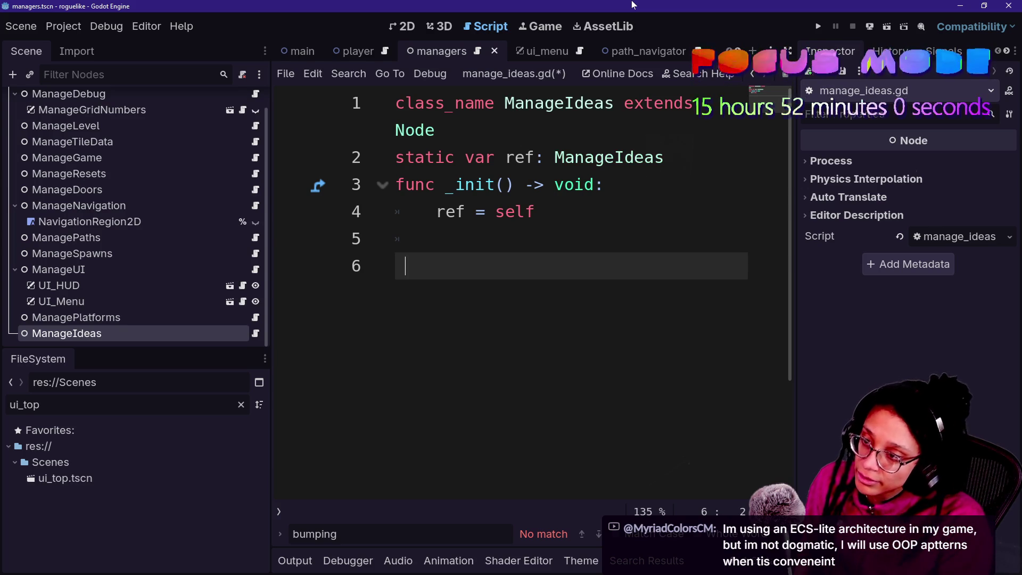
- Begin line 6 with func generate_thoughts( as a new function declaration
type("Manage")
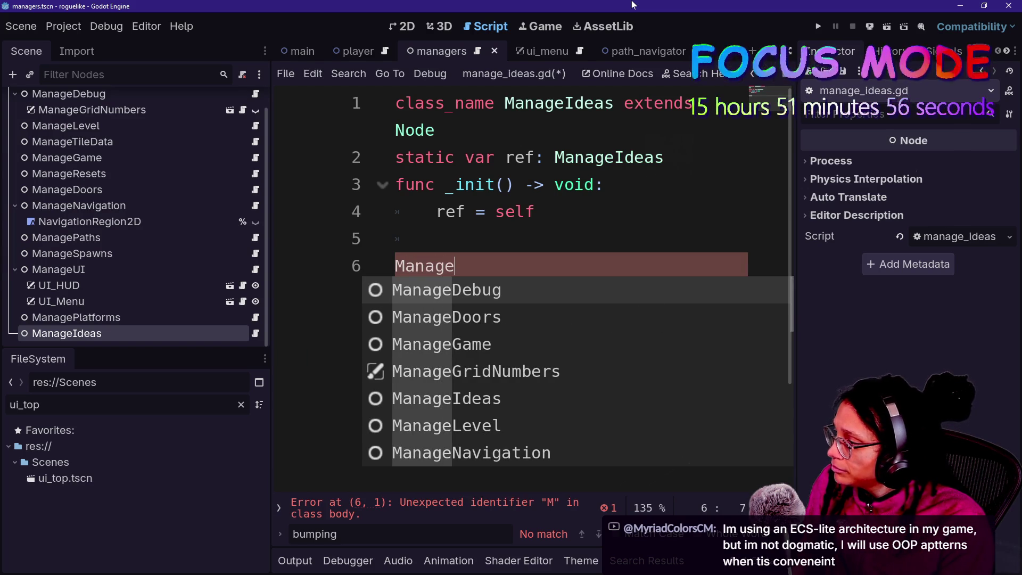
key("BackSpace")
key("BackSpace")
key("BackSpace")
key("BackSpace")
key("BackSpace")
key("BackSpace")
type("func ")
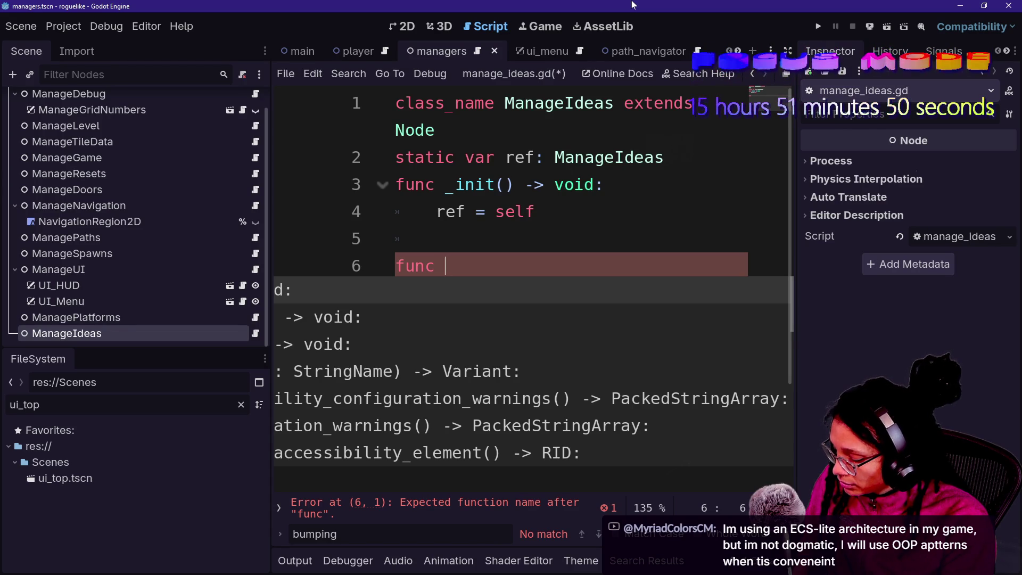
type("generate_")
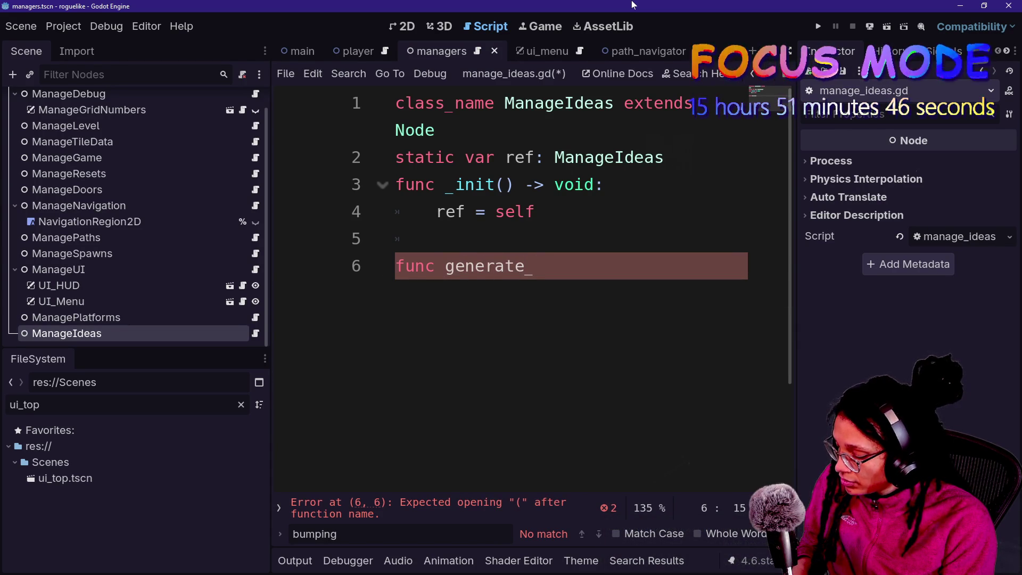
type("a_thought")
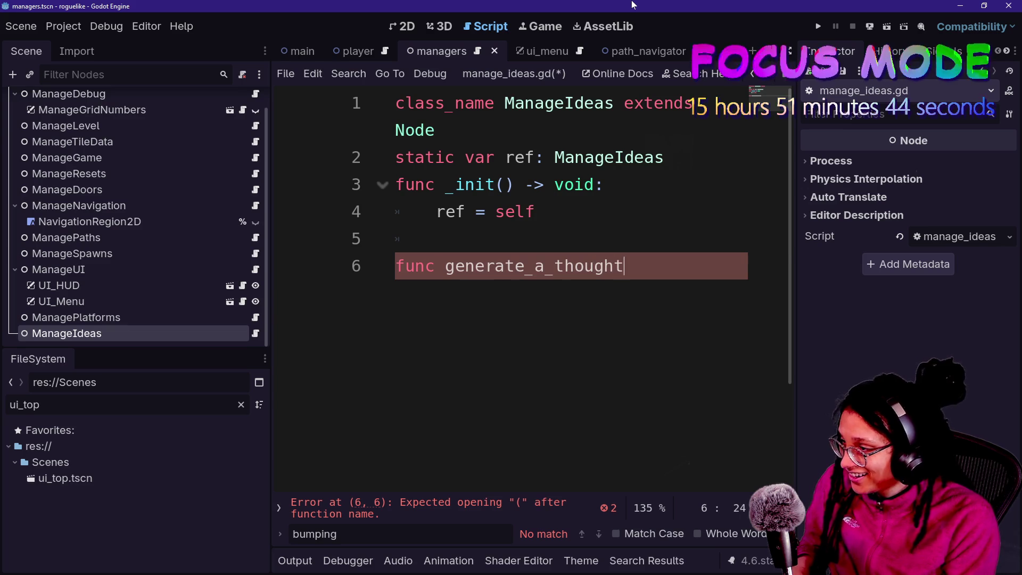
key("BackSpace")
key("BackSpace")
key("BackSpace")
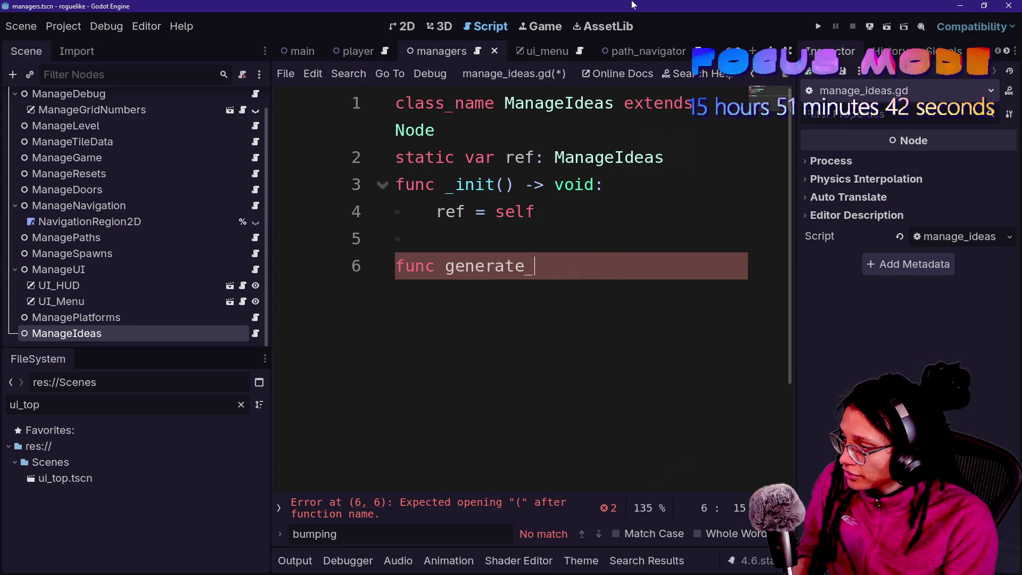
type("thoughts()")
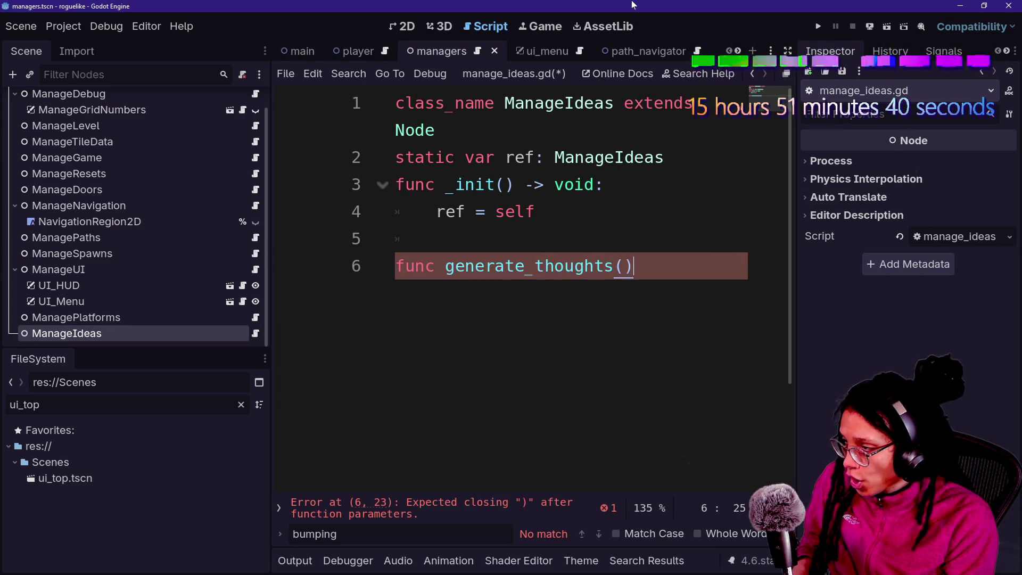
key("BackSpace")
key("BackSpace")
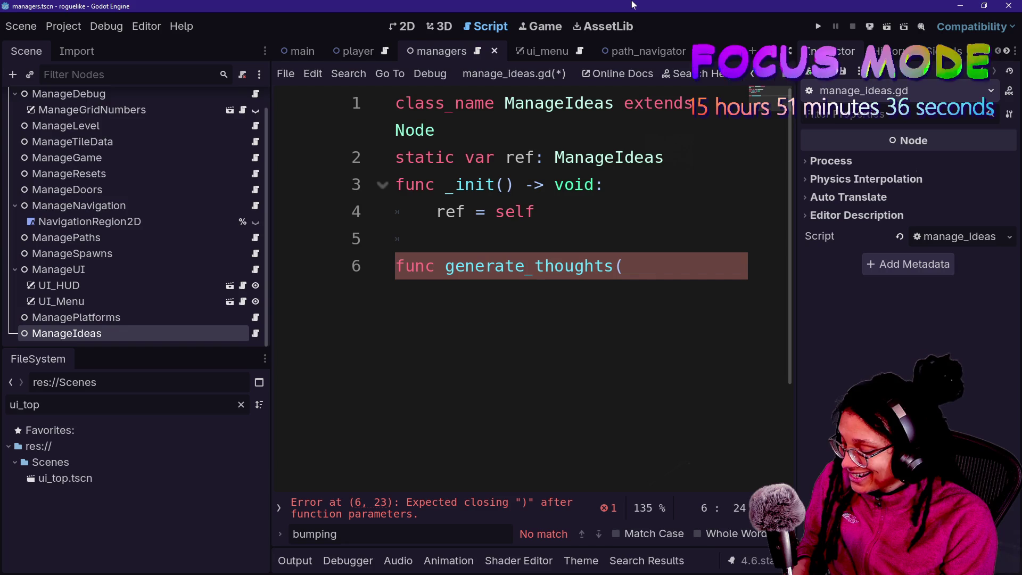
- Add the idea: parameter and hide the side docks via distraction-free mode
type("Manage")
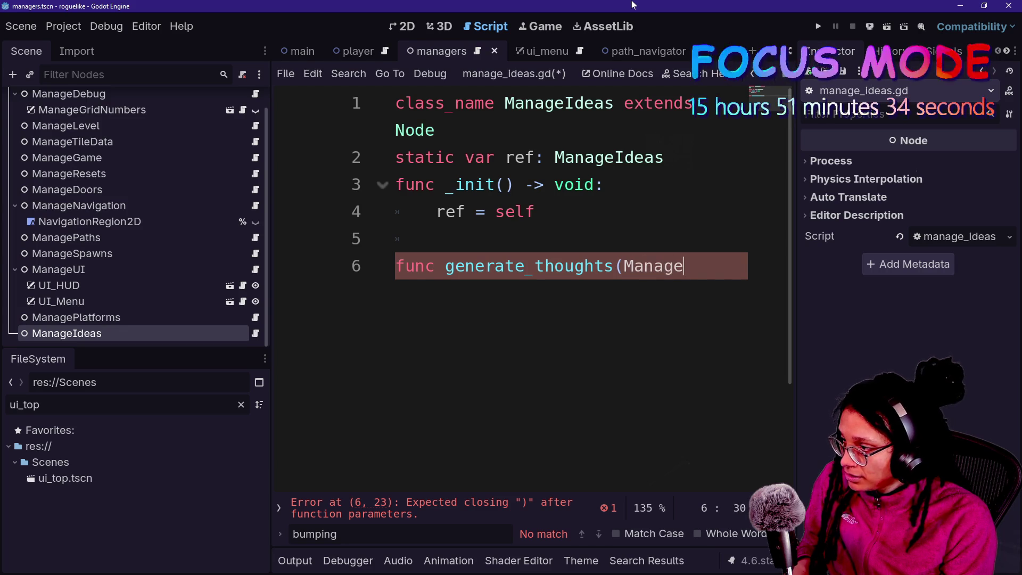
key("BackSpace")
key("BackSpace")
key("BackSpace")
key("BackSpace")
key("BackSpace")
key("BackSpace")
type("idea:")
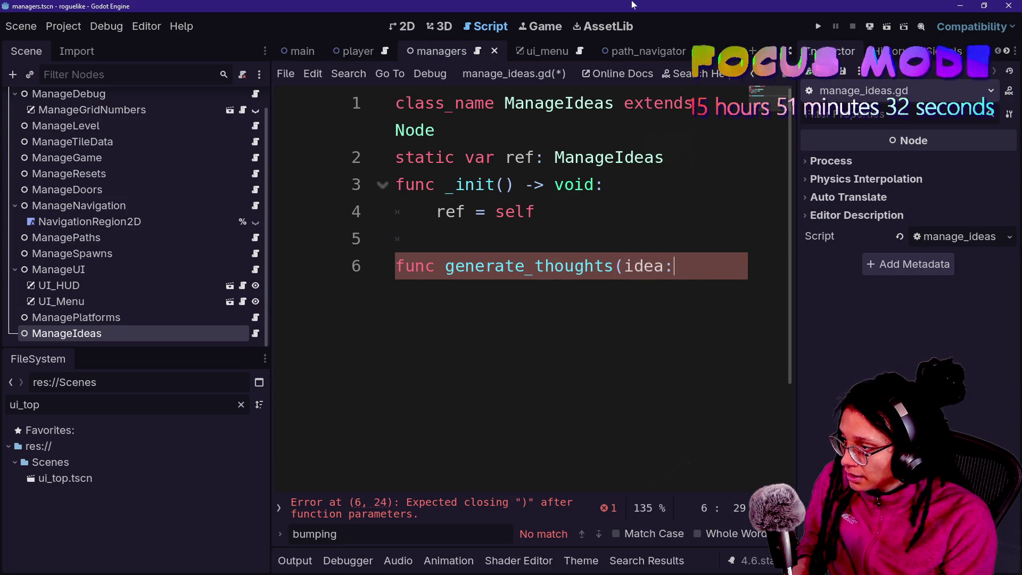
key("ctrl+shift+F11")
- Type the idea parameter as ManageSpawns.SPAWN_TYPE using autocomplete
type("M")
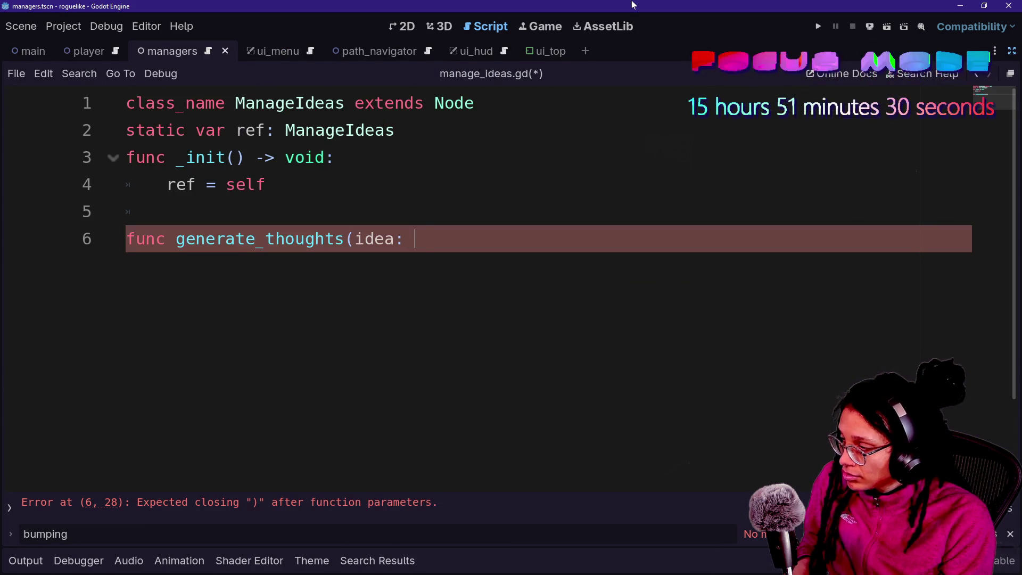
type("angeP")
key("BackSpace")
key("BackSpace")
type("ag")
key("BackSpace")
key("BackSpace")
key("BackSpace")
type("ageSPaw")
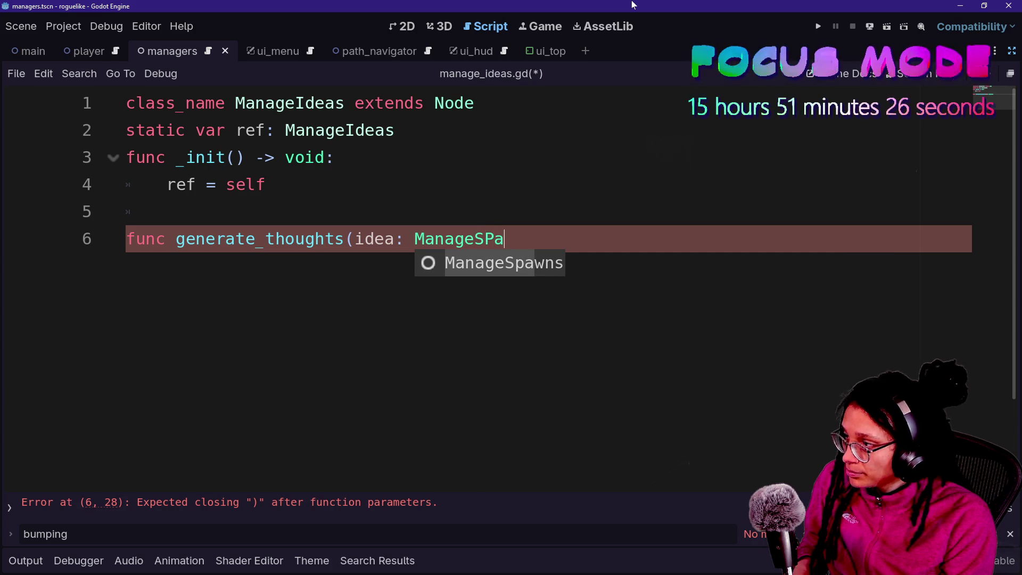
key("BackSpace")
key("BackSpace")
key("BackSpace")
type("pwans")
key("BackSpace")
key("BackSpace")
key("BackSpace")
key("BackSpace")
type("awns.")
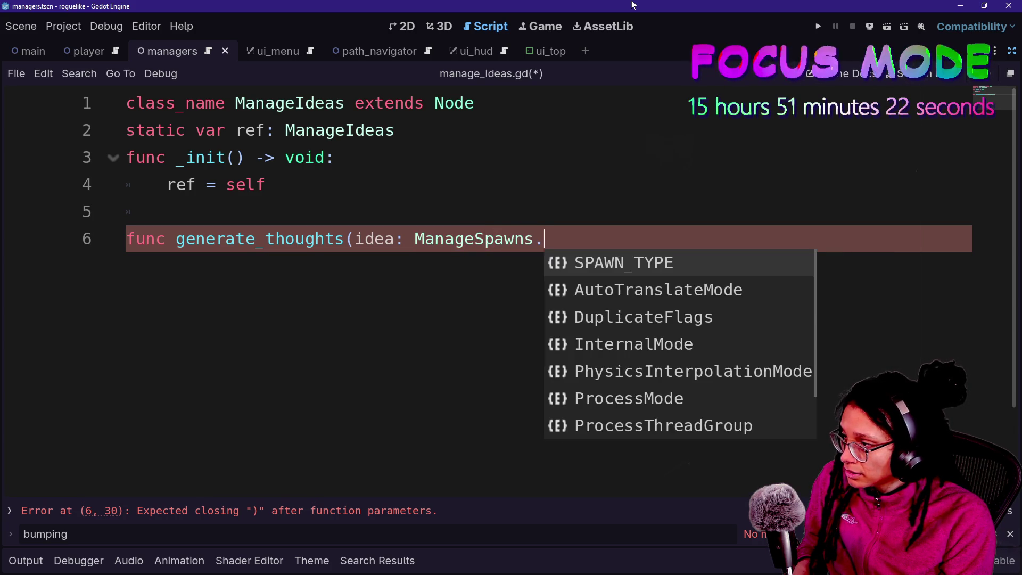
key("Return")
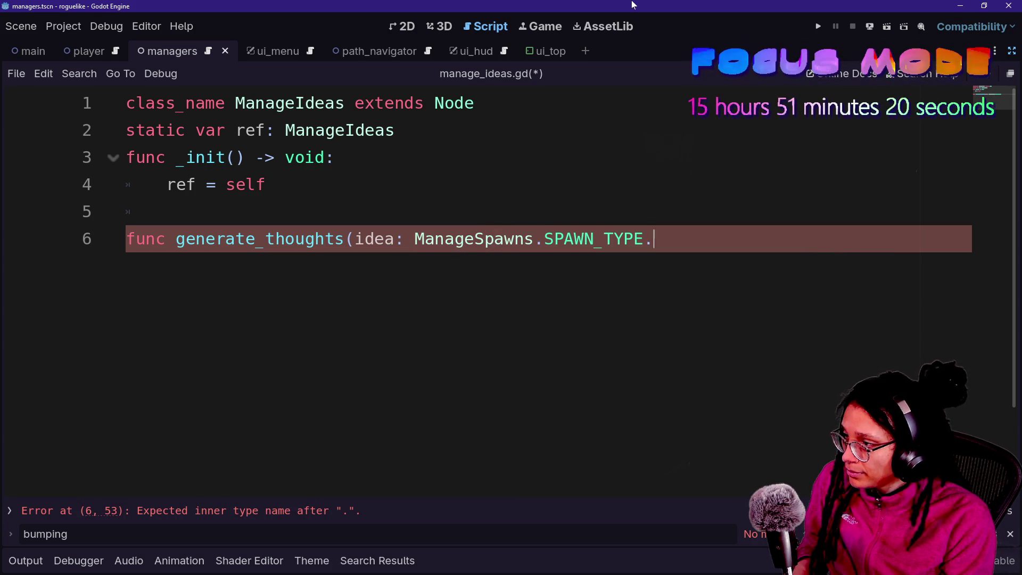
- Close the parameter list with ') -> void:' and start the function body
key("BackSpace")
key("BackSpace")
type("T")
key("BackSpace")
type("E)")
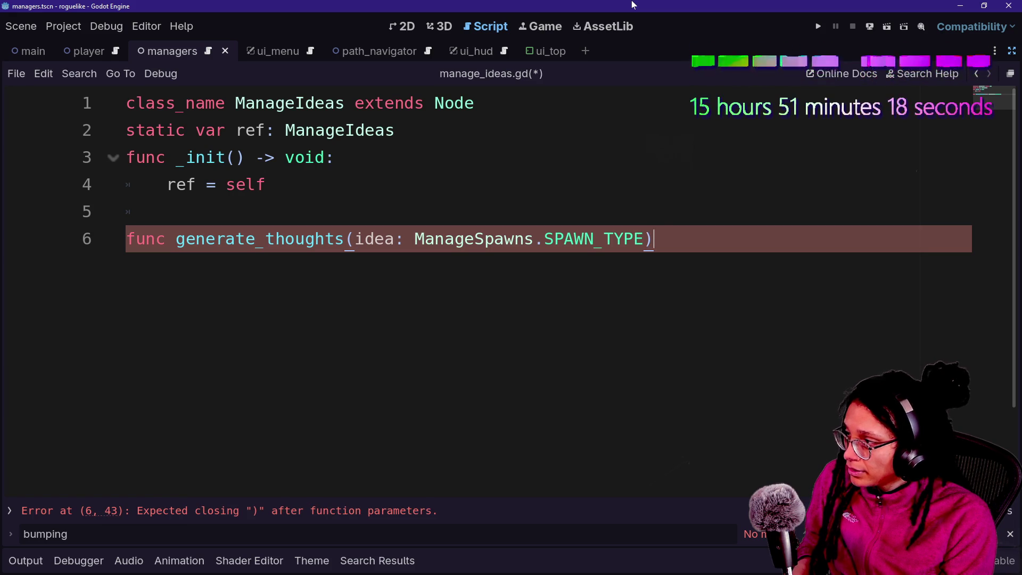
type(" -> void:")
key("Return")
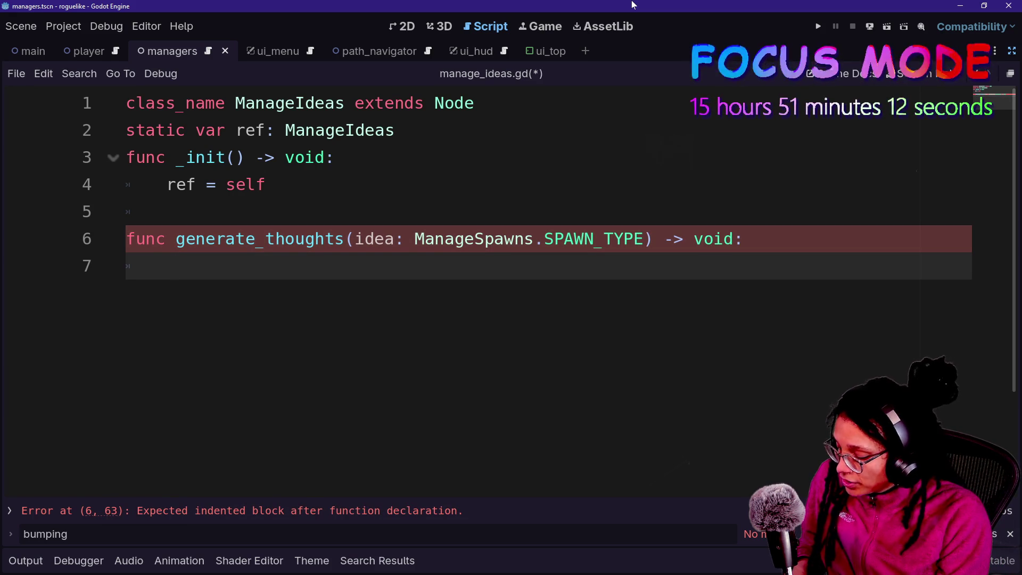
- Write the comment '# Pick an appropriate setup and response influenced by the idea'
type("va")
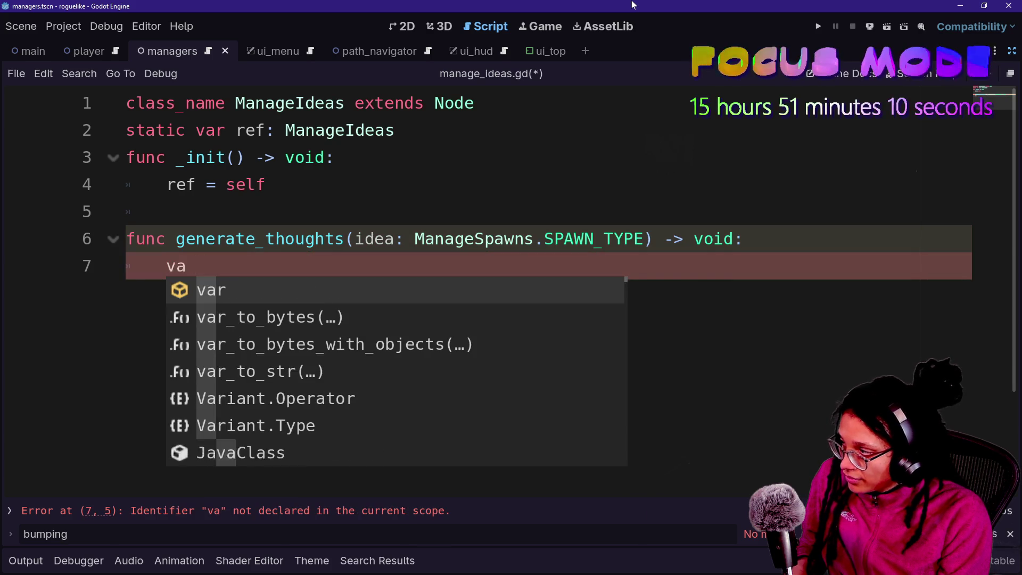
key("BackSpace")
key("BackSpace")
type("# ")
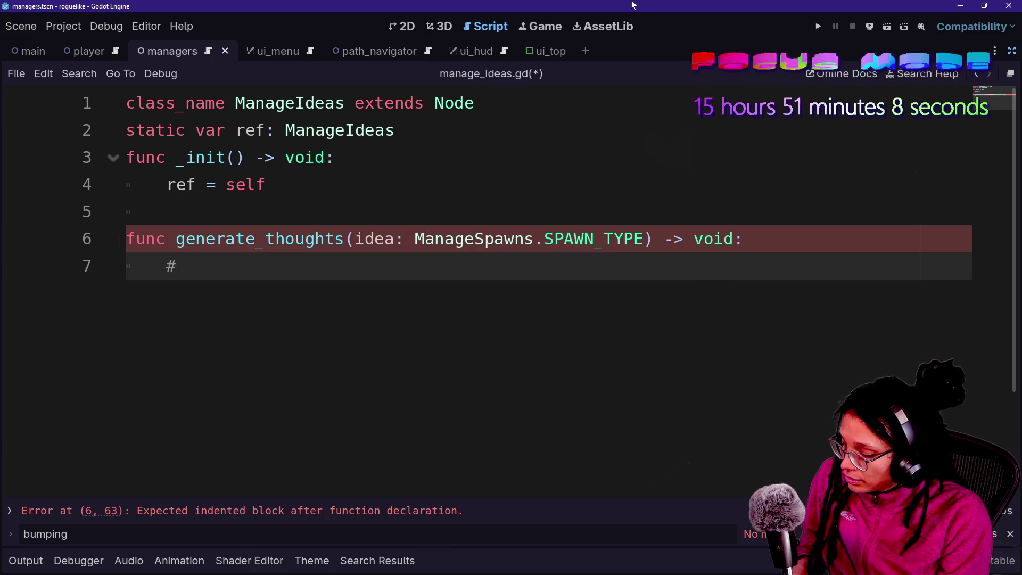
type("Pick ana ap")
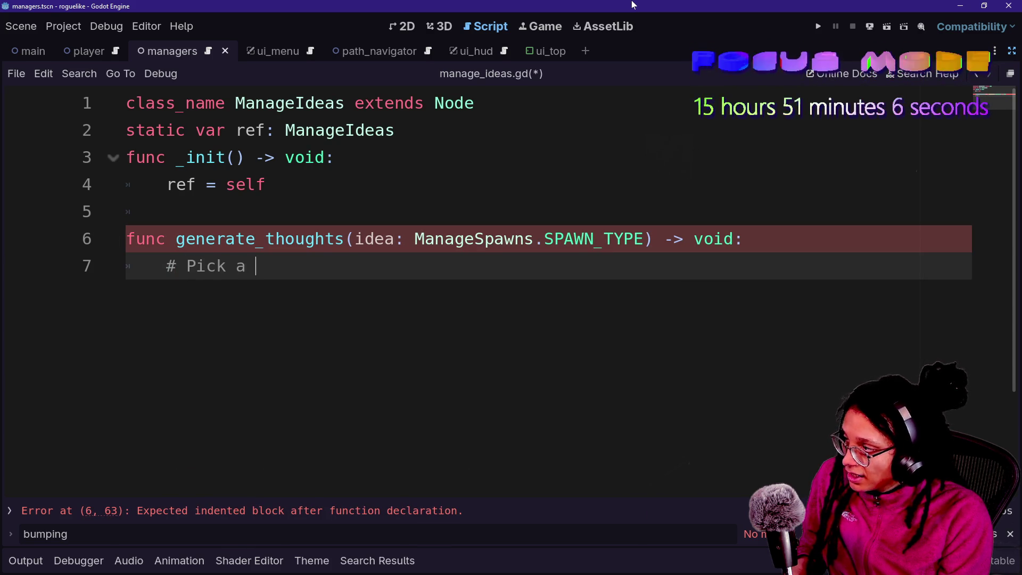
key("BackSpace")
key("BackSpace")
key("BackSpace")
type("app")
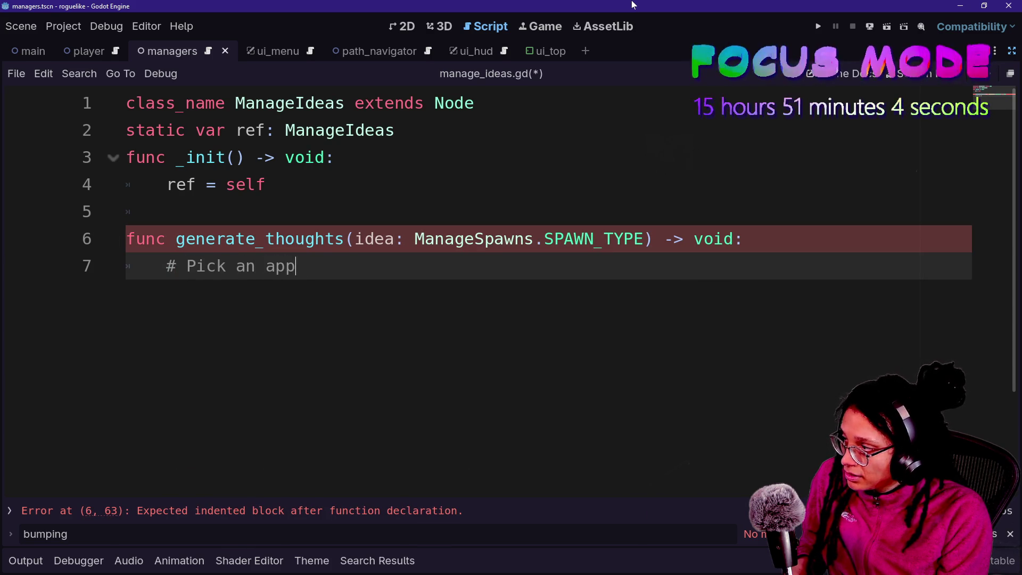
type("ropriate ")
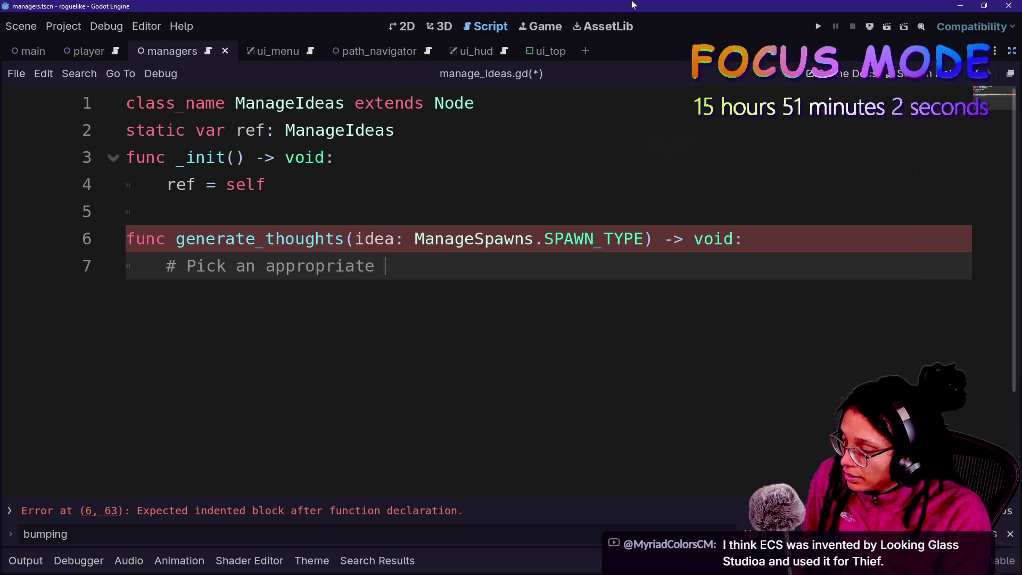
type("setup and ")
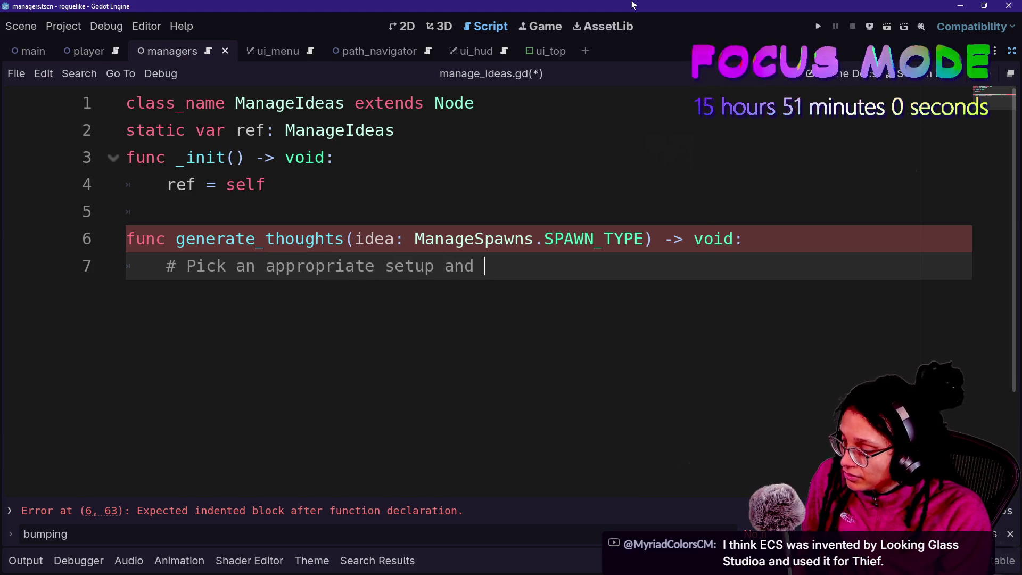
type("response")
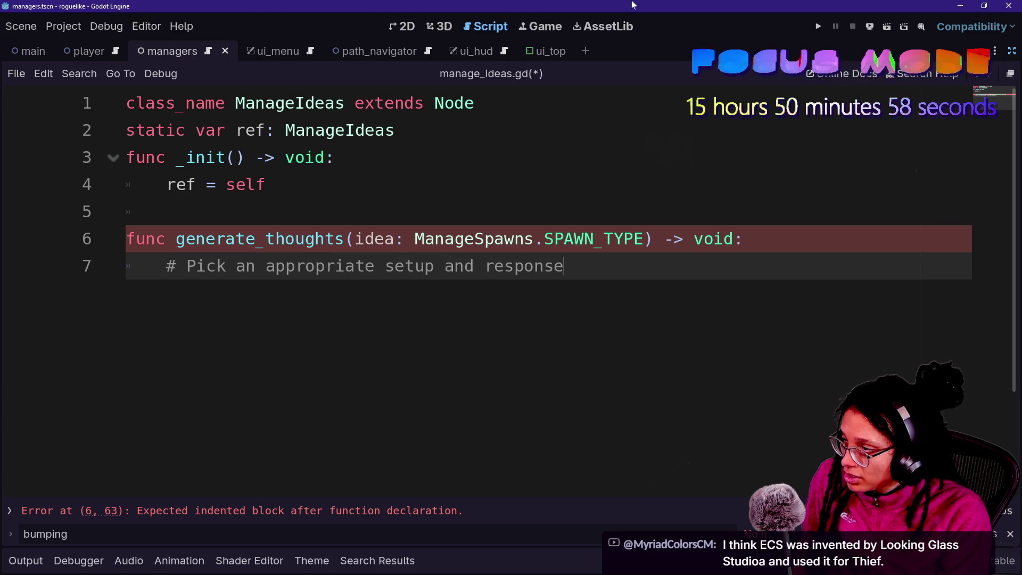
type(" bae o")
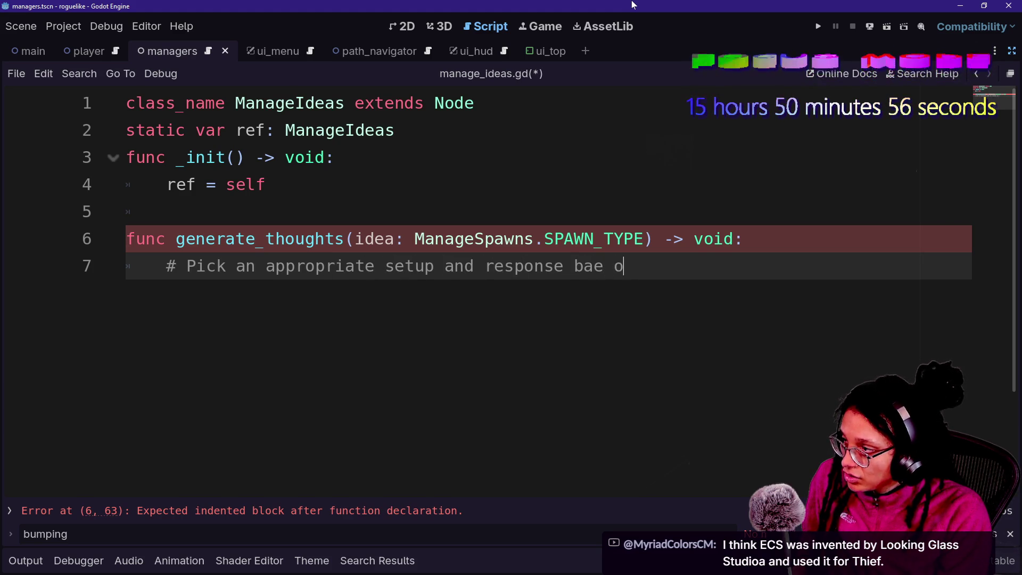
key("BackSpace")
key("BackSpace")
key("BackSpace")
type("se")
key("BackSpace")
key("BackSpace")
key("BackSpace")
type("sed ")
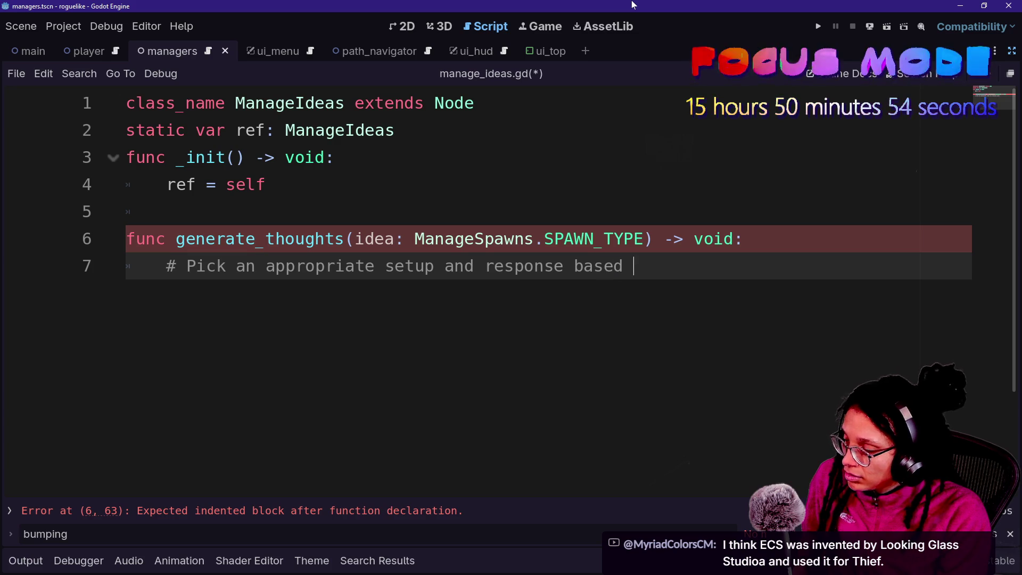
type("on the idea")
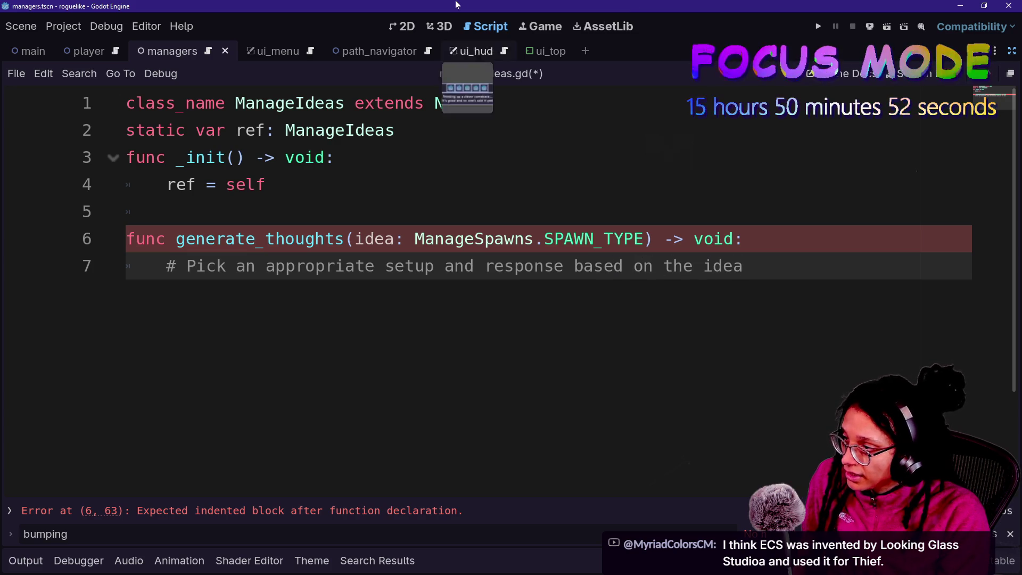
key("ctrl+shift+Right")
type("ubd")
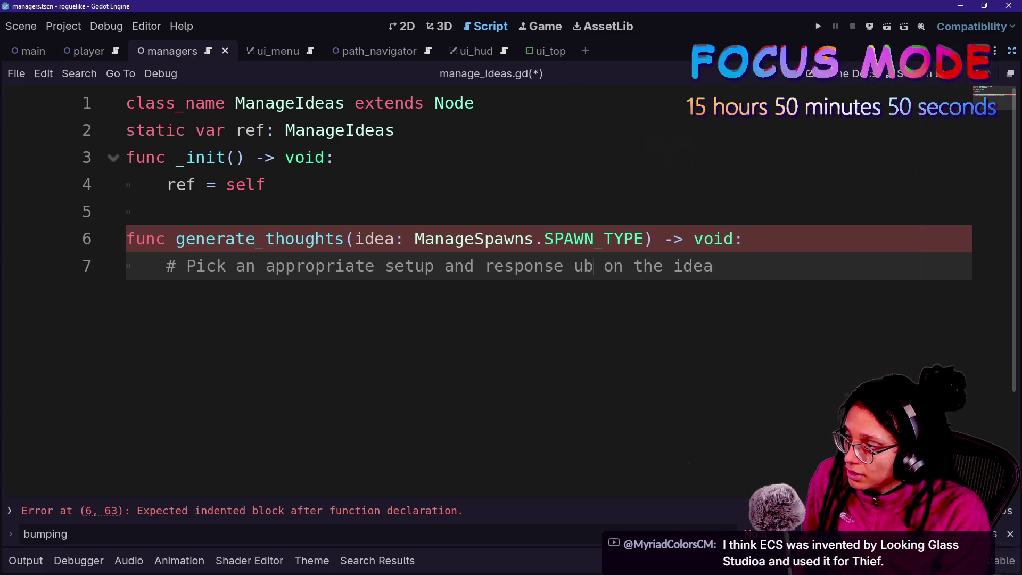
key("BackSpace")
key("BackSpace")
key("BackSpace")
type("i")
key("BackSpace")
type("influenced")
key("BackSpace")
key("BackSpace")
type("bt")
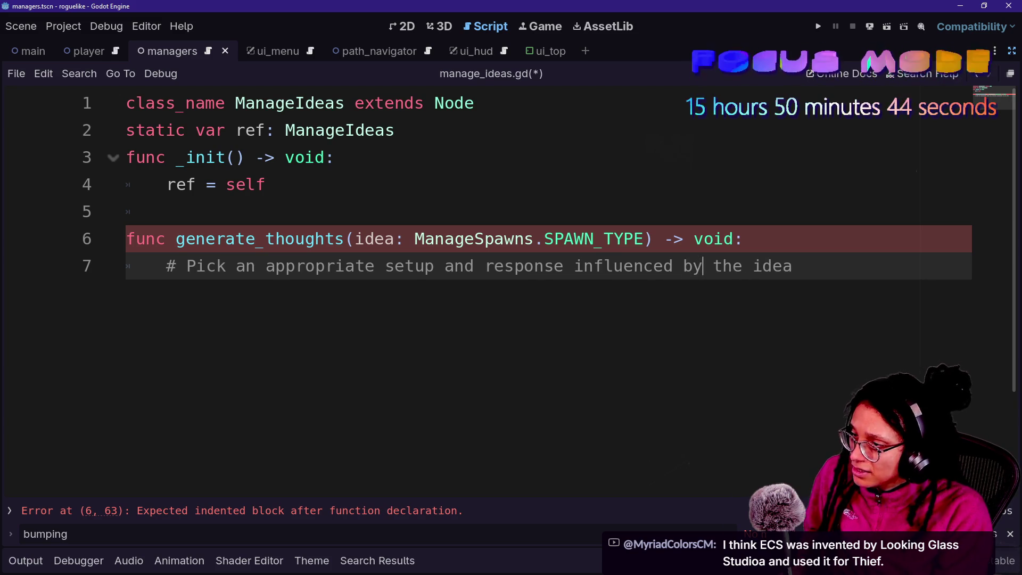
key("Return")
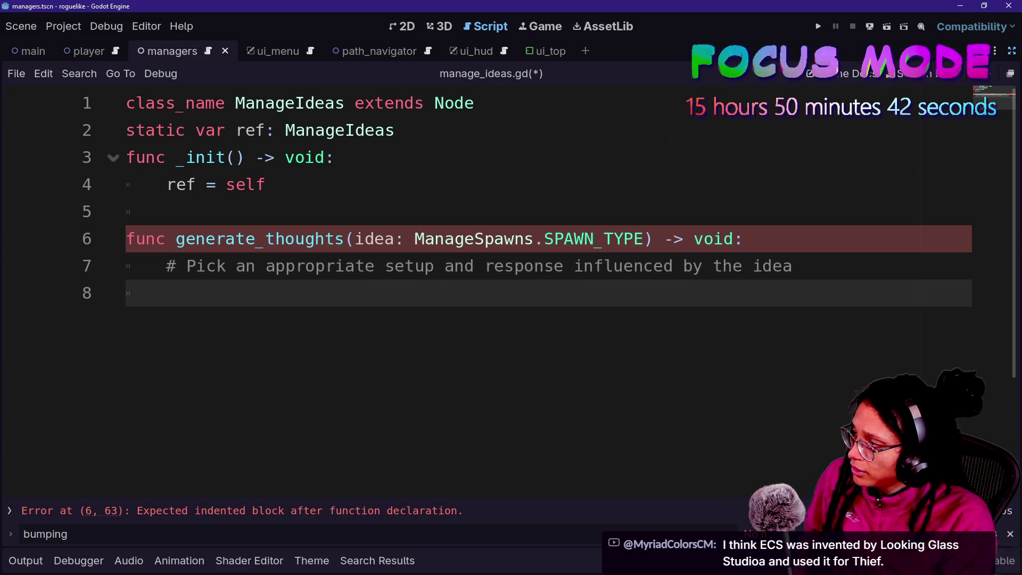
- Turn the comment into a #TODO: and return to the empty line below
left_click(187, 266)
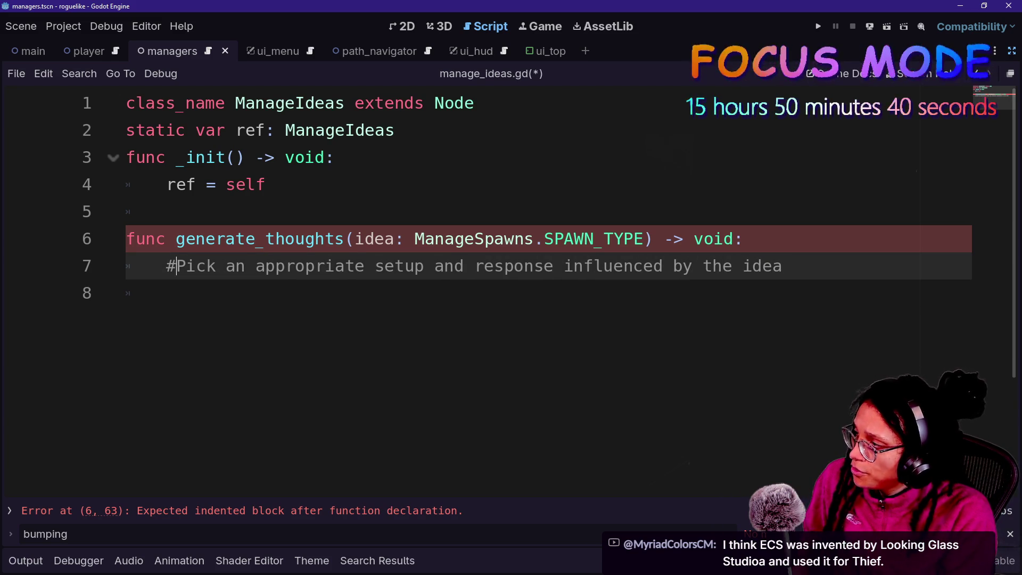
key("BackSpace")
type("TODO:")
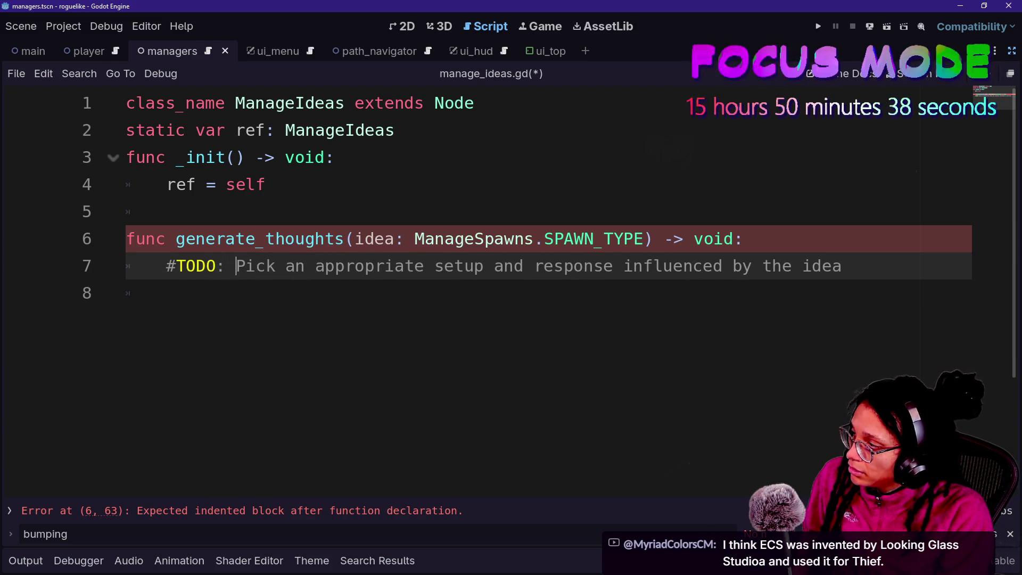
left_click(166, 292)
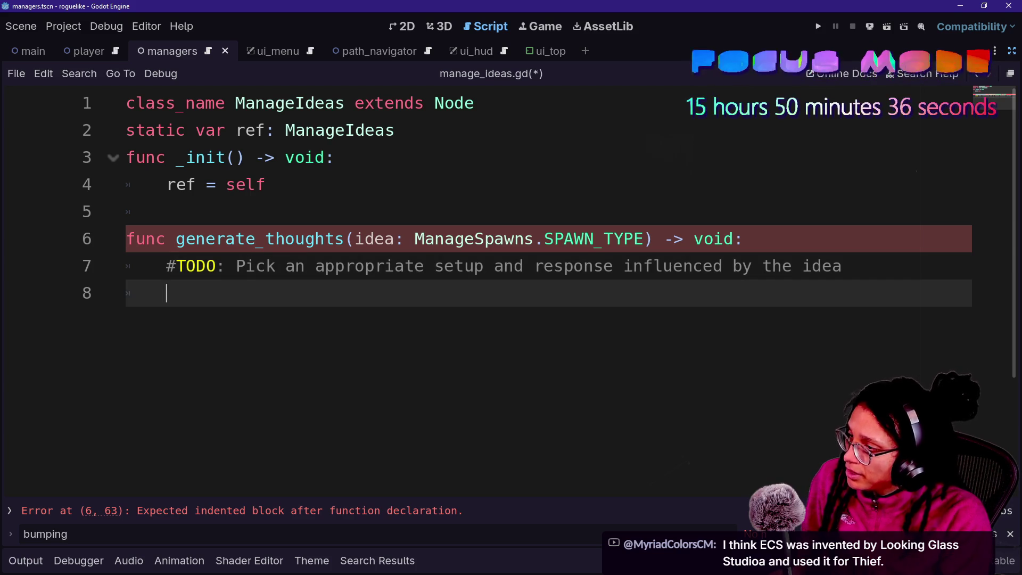
- Declare var setup = "Thinking about [idea_name]..." on line 8
type("#")
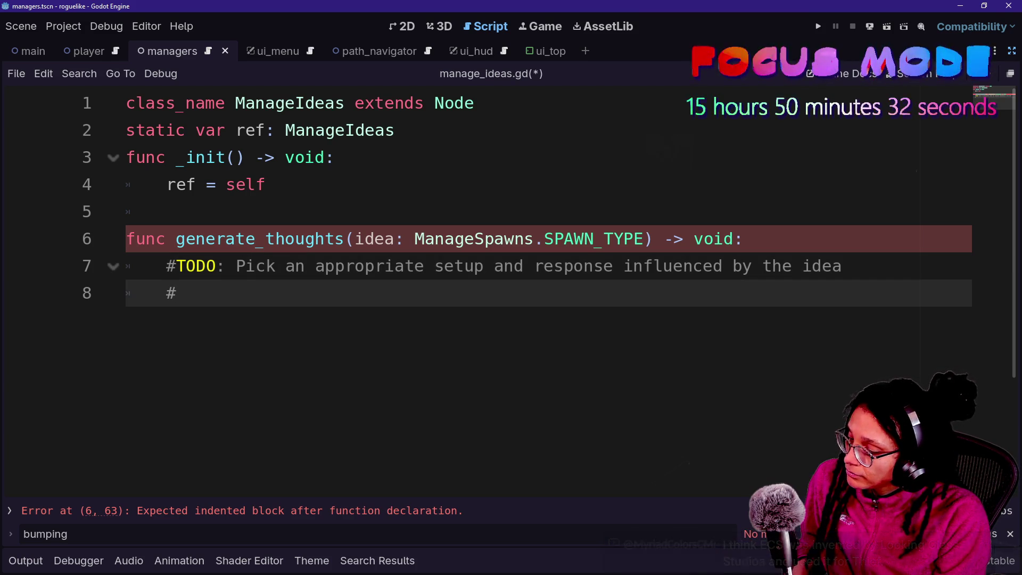
key("BackSpace")
type("var")
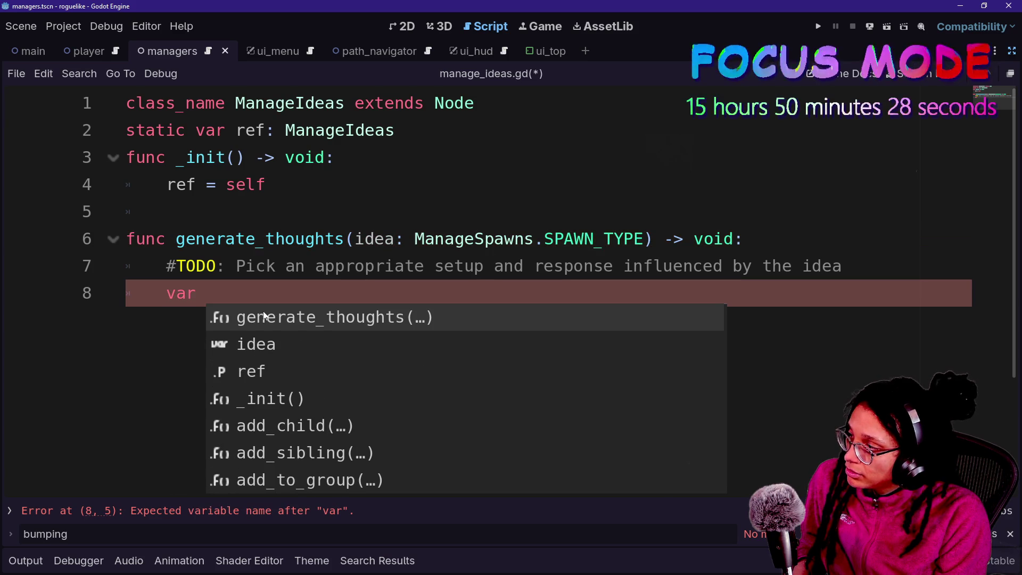
type(" setup")
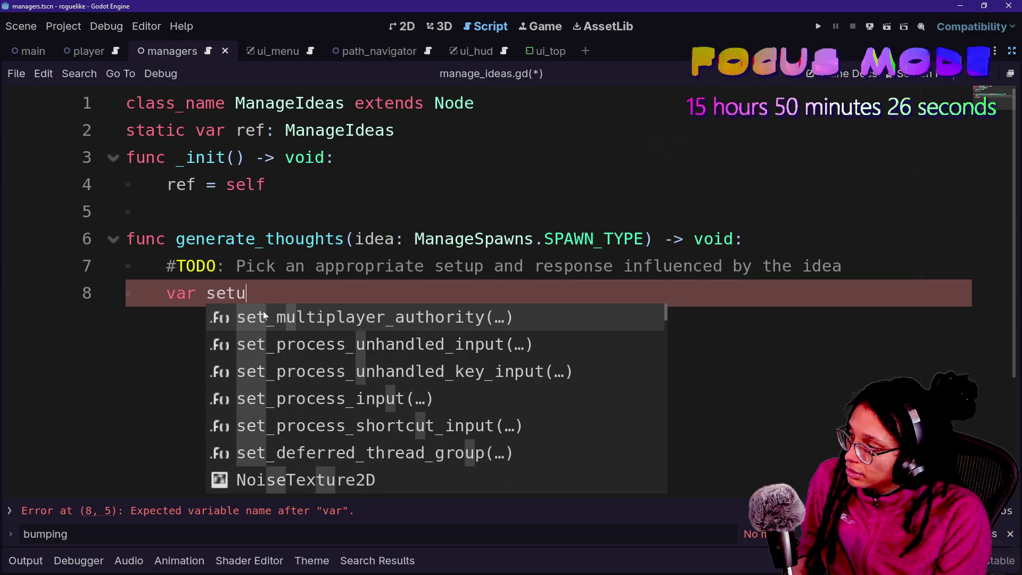
key("Escape")
type("String:")
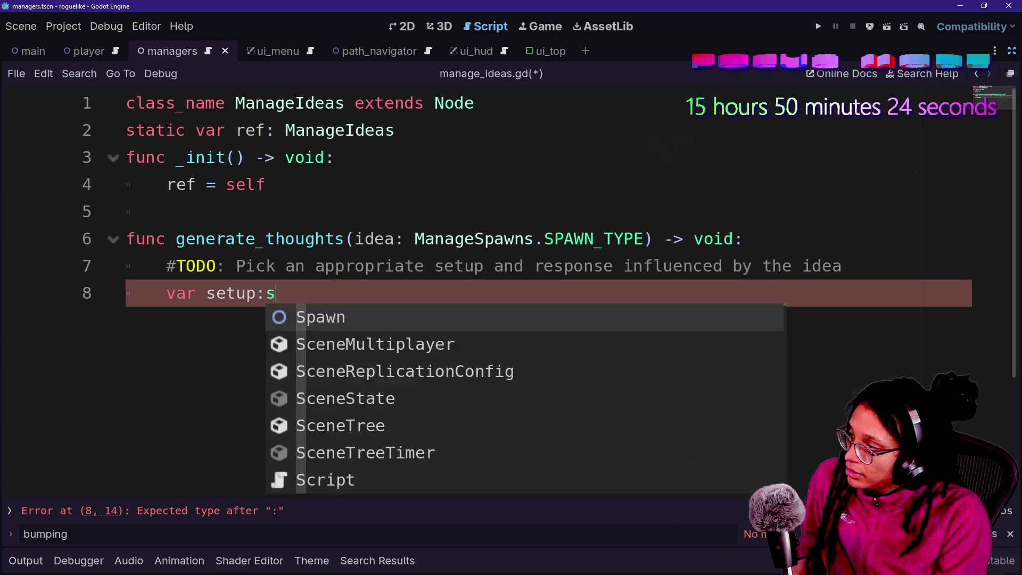
key("BackSpace")
key("BackSpace")
type("= ")
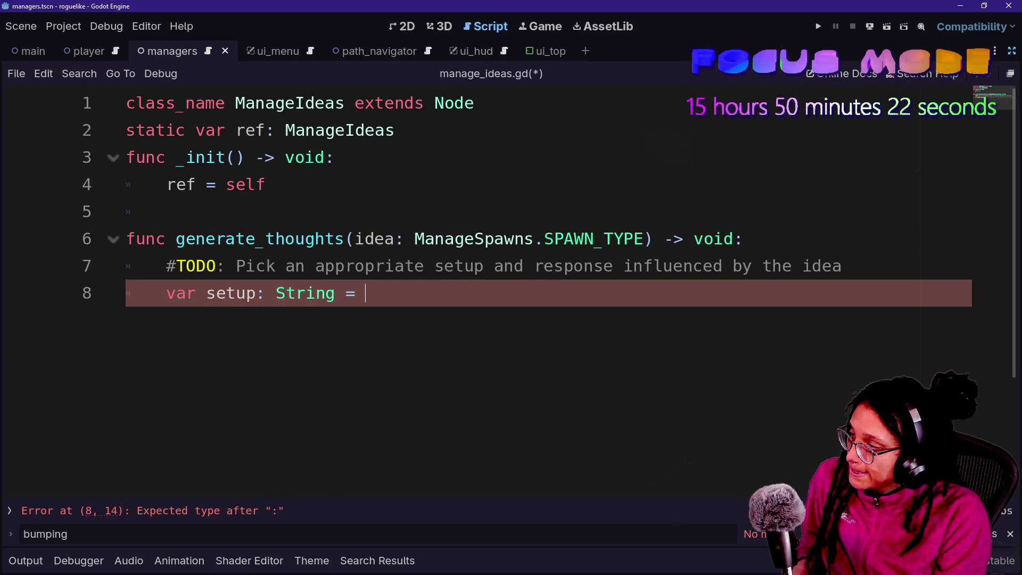
type("\"Thinking about ")
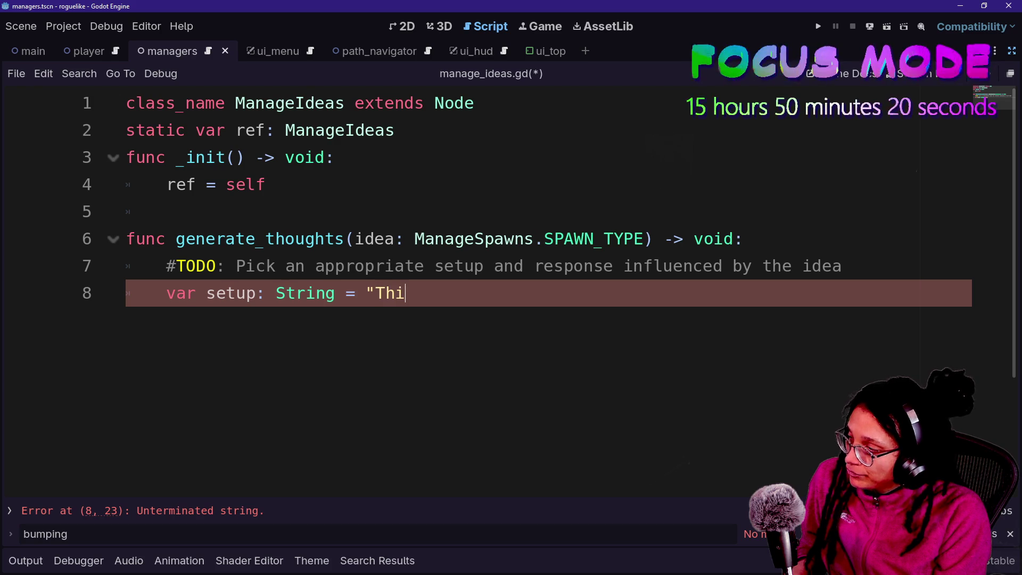
type("[idea_name]...\"")
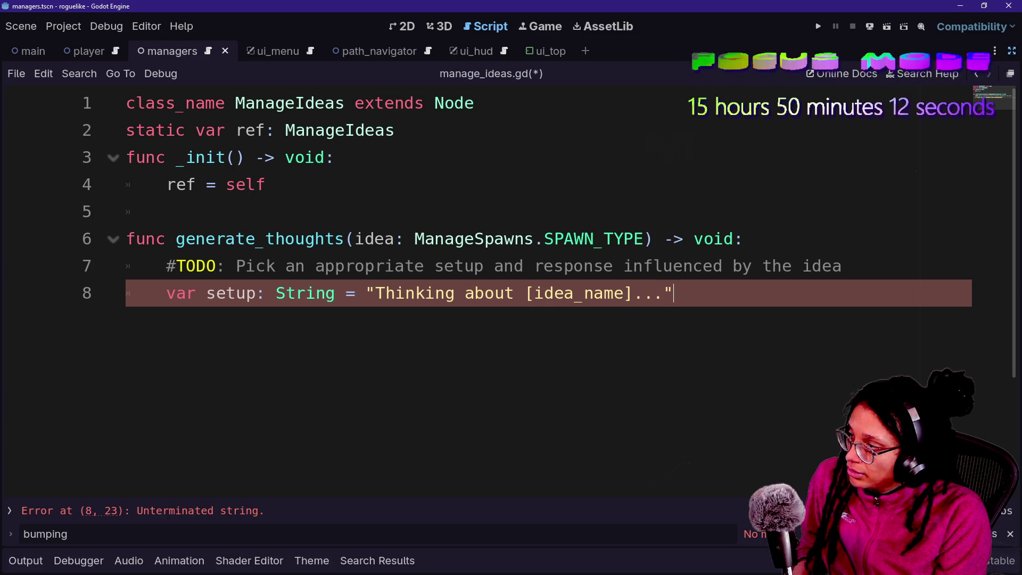
- Add var response: String = "Thought about [idea_name] is [good or bad]!" below setup
key("Return")
type("ar re")
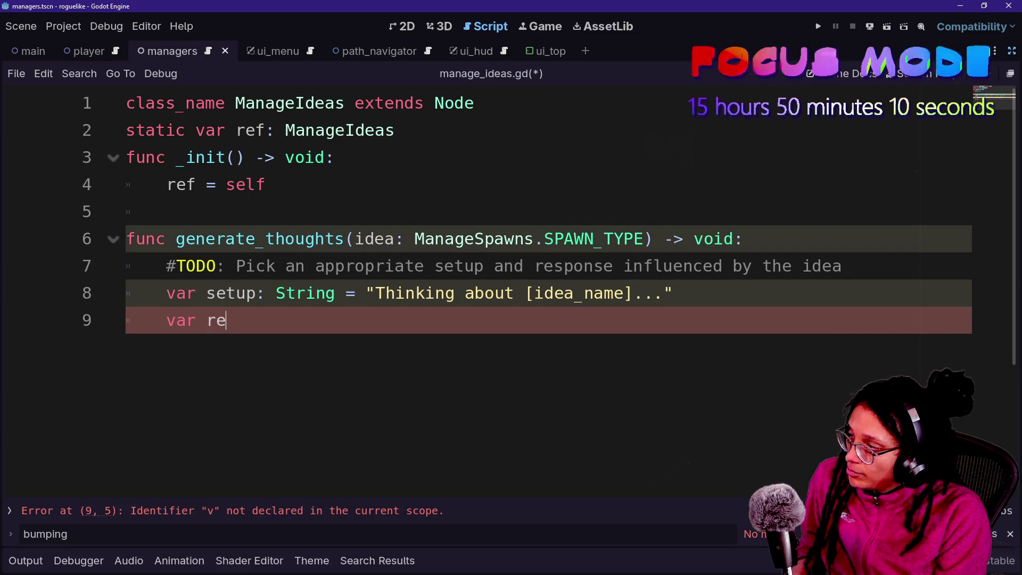
type("sponse: St")
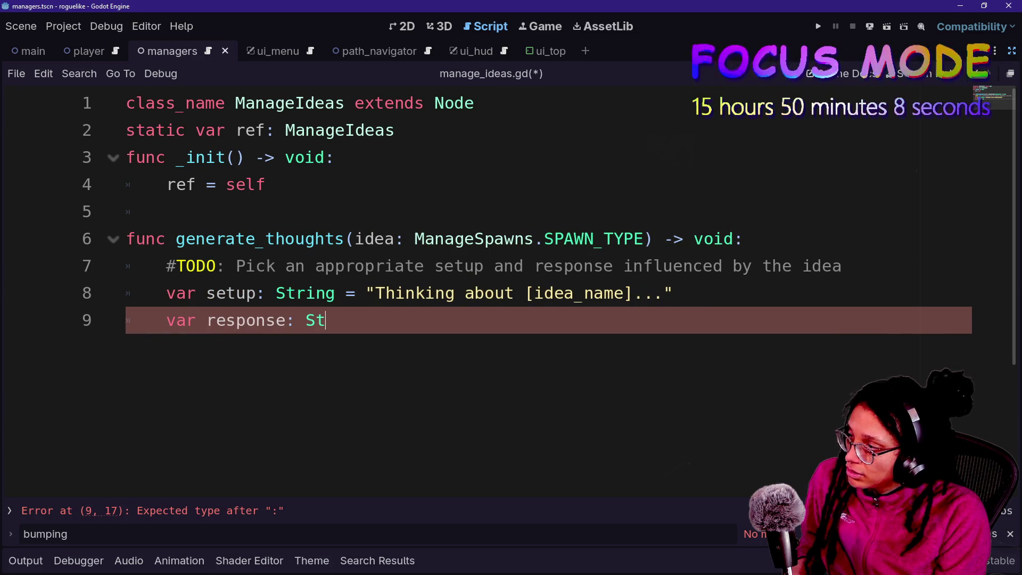
type("ring = \"Idea name was")
key("BackSpace")
key("BackSpace")
key("BackSpace")
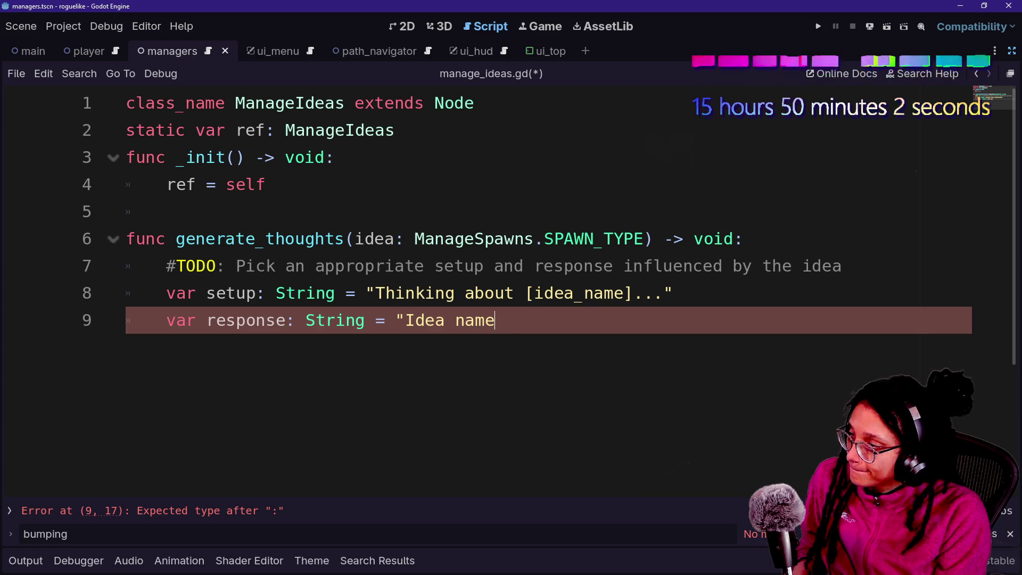
type("is [")
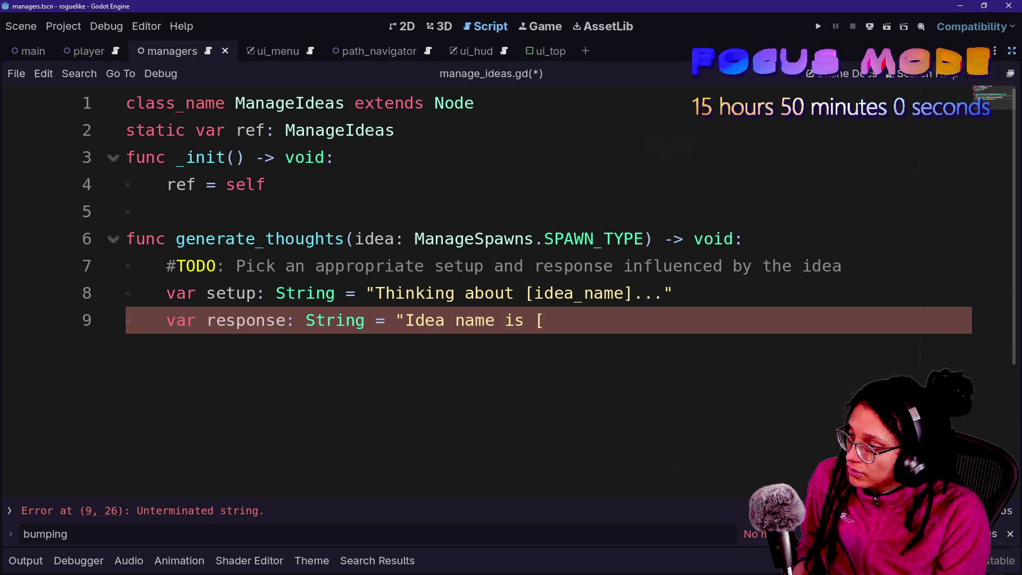
type("good or bad]")
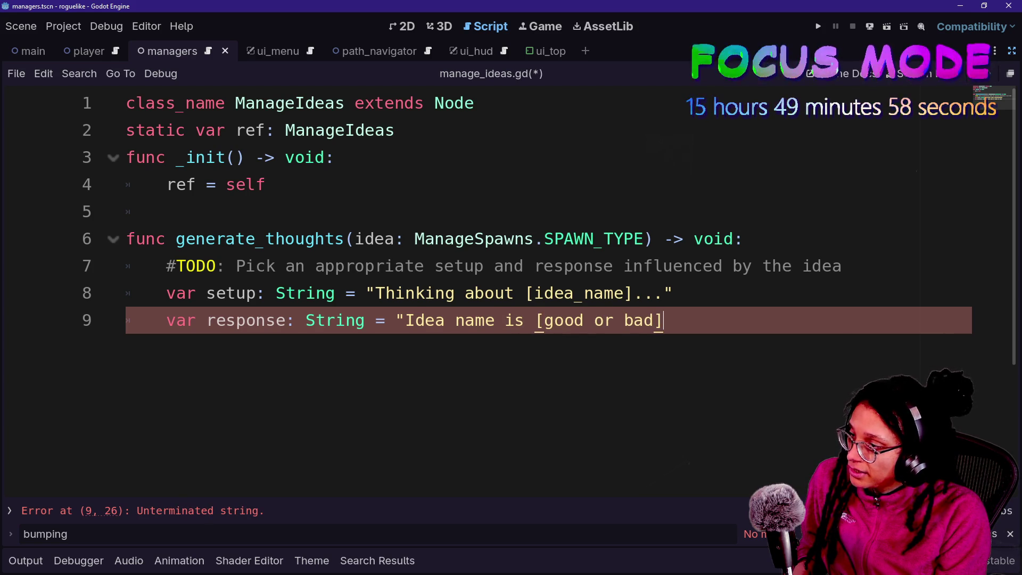
left_click(574, 320)
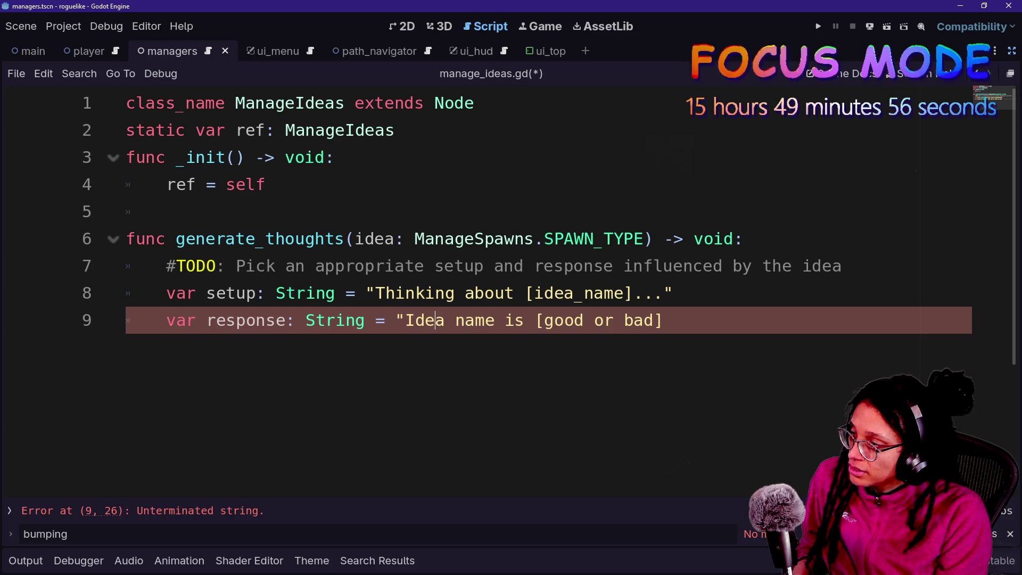
key("BackSpace")
key("BackSpace")
key("BackSpace")
type("Thought about")
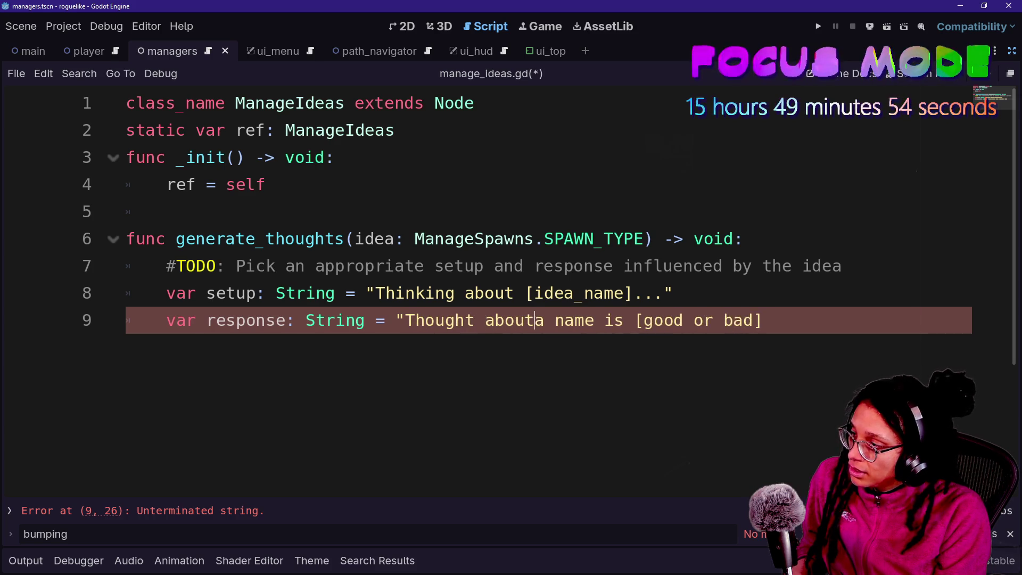
type(" [ide")
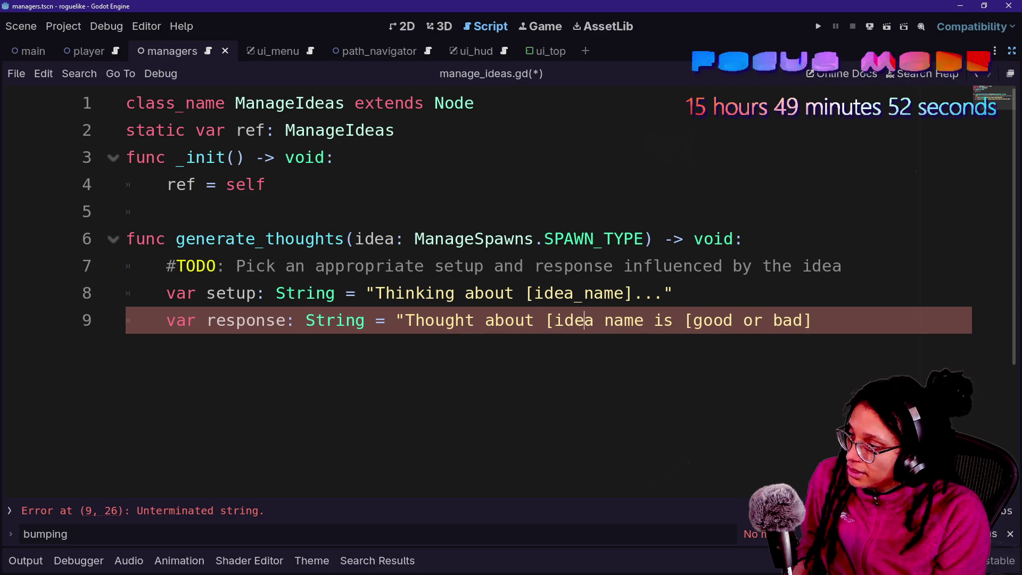
key("Right")
key("Right")
key("Left")
key("Left")
key("BackSpace")
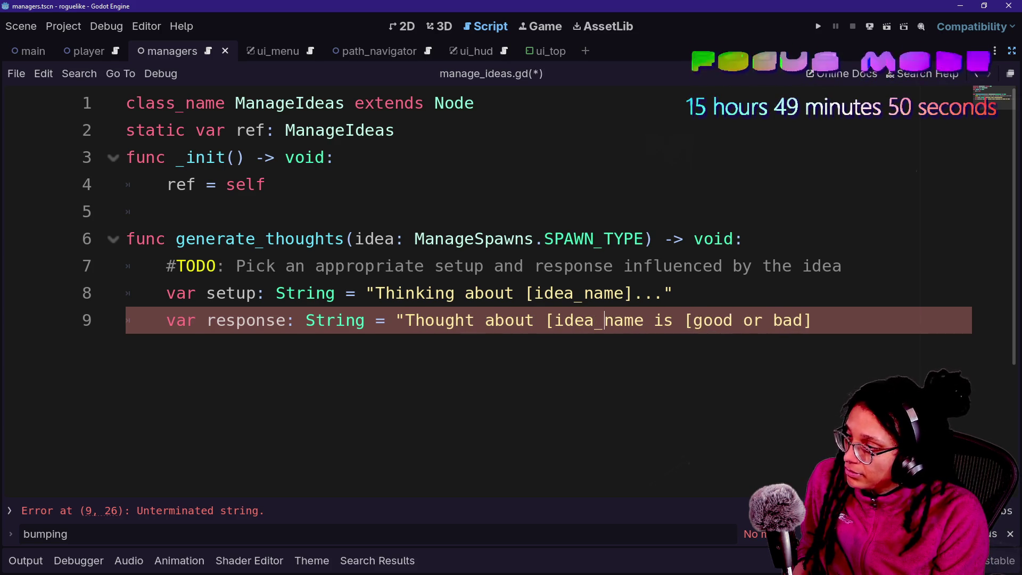
type("_")
key("Right")
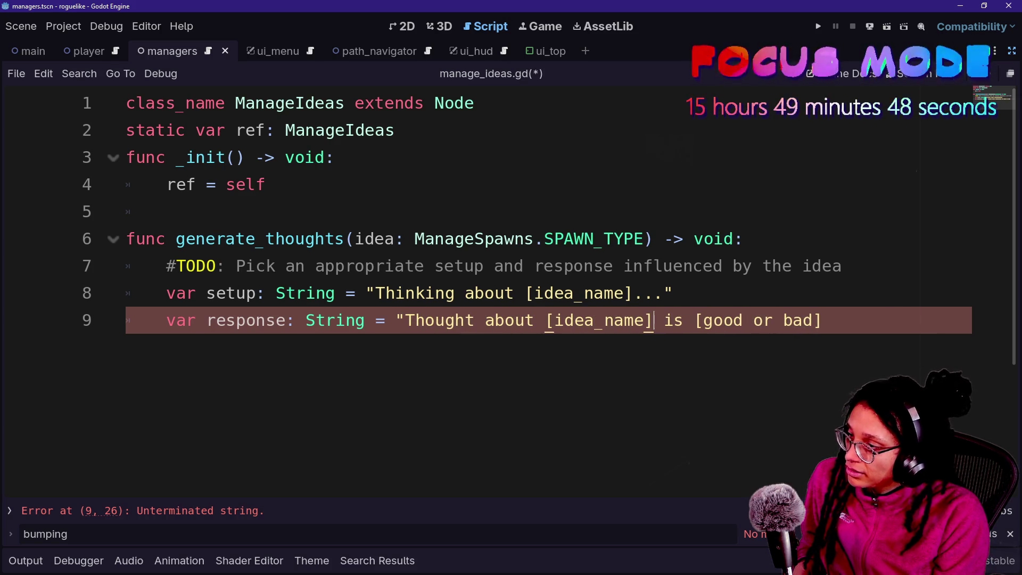
type("]")
key("Right")
key("Right")
key("Right")
key("Right")
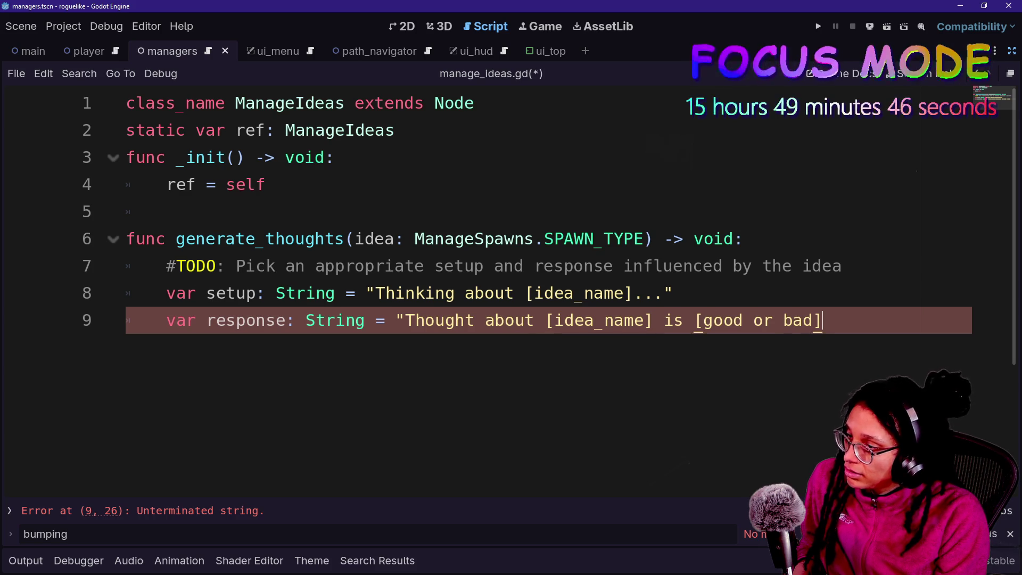
type("!")
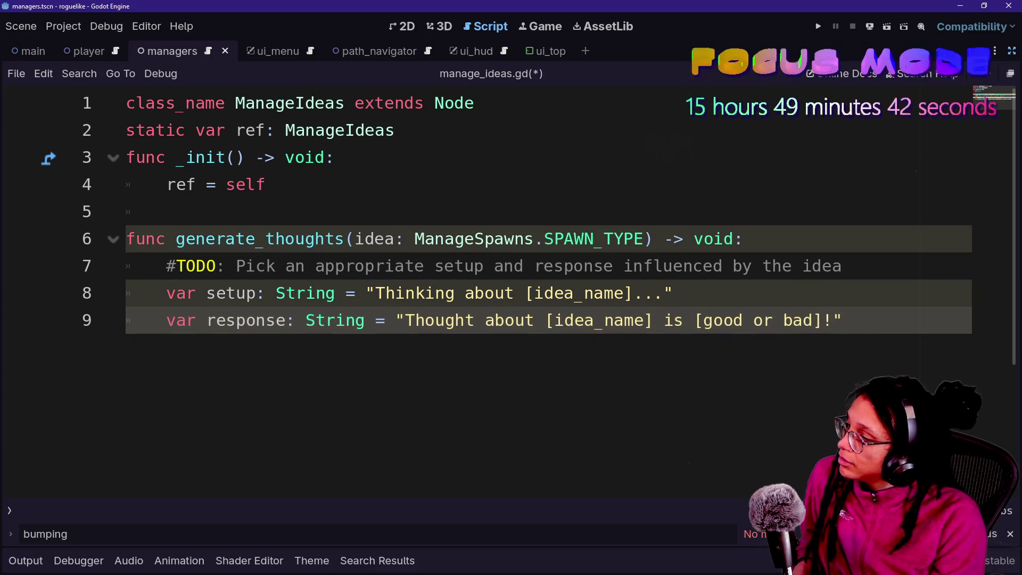
key("Return")
key("Return")
- Type '#TODO: Ascribe a "step towards/away capture" vs "capture" vs "miss" result' under response
type("#")
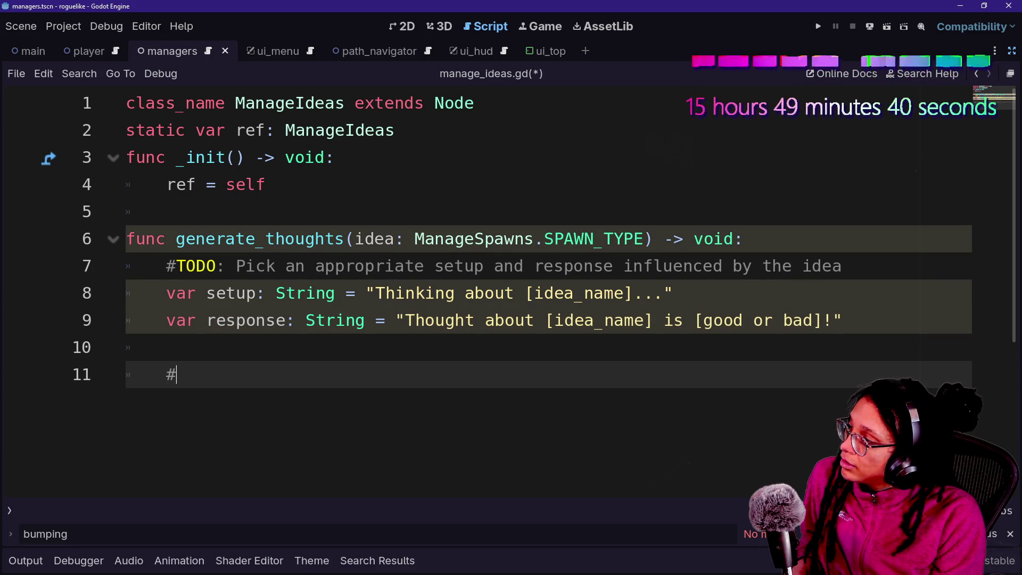
type("TODO: As")
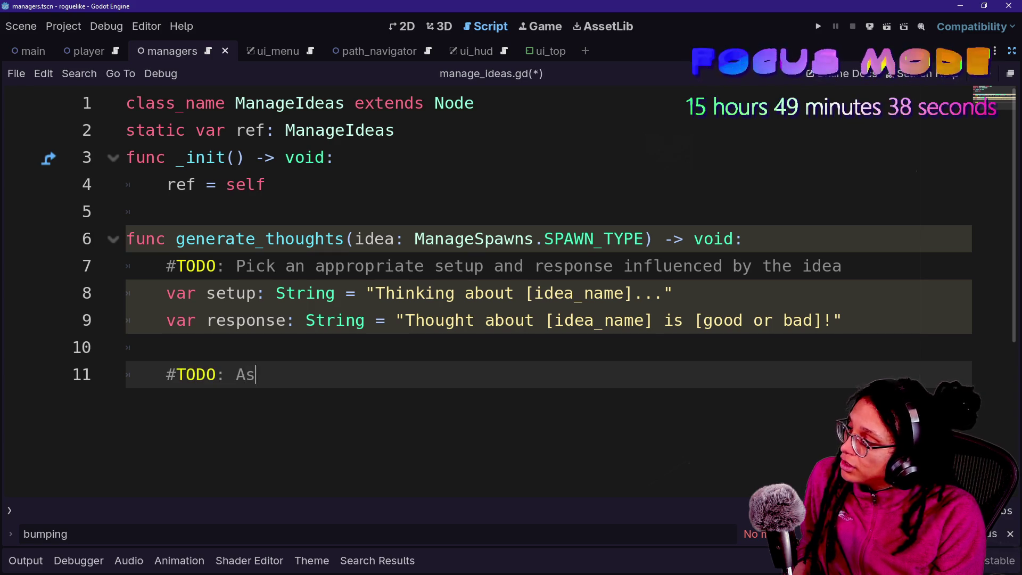
type("cribe a \"col")
key("BackSpace")
key("BackSpace")
key("BackSpace")
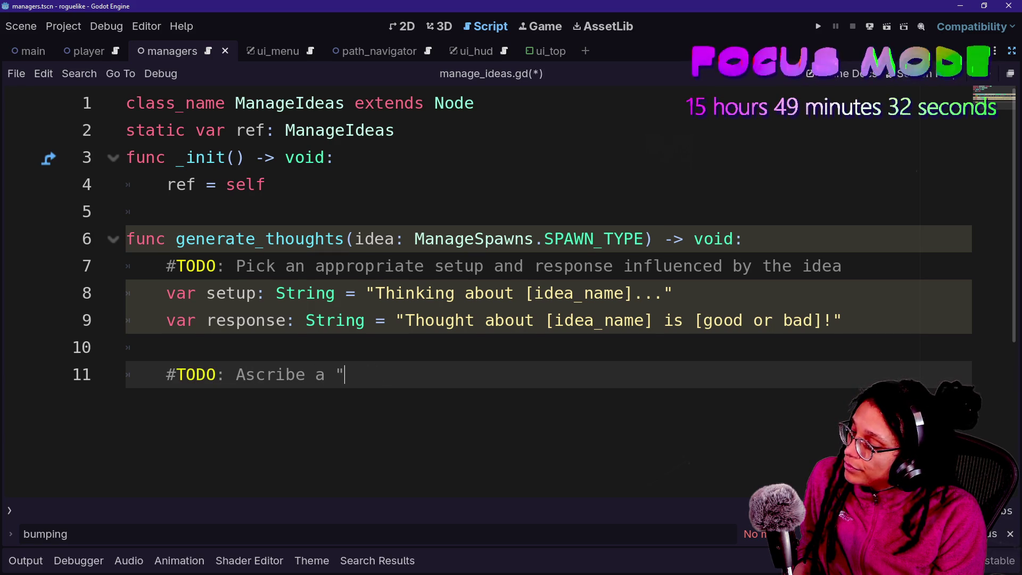
type("step i")
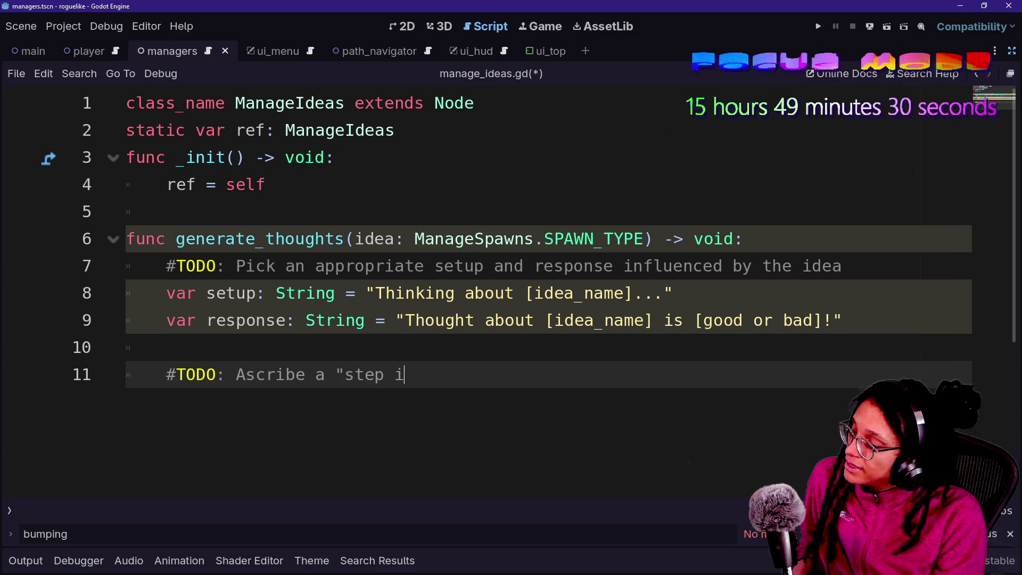
key("BackSpace")
key("BackSpace")
type("toward c")
key("BackSpace")
key("BackSpace")
key("BackSpace")
type("s")
key("BackSpace")
key("BackSpace")
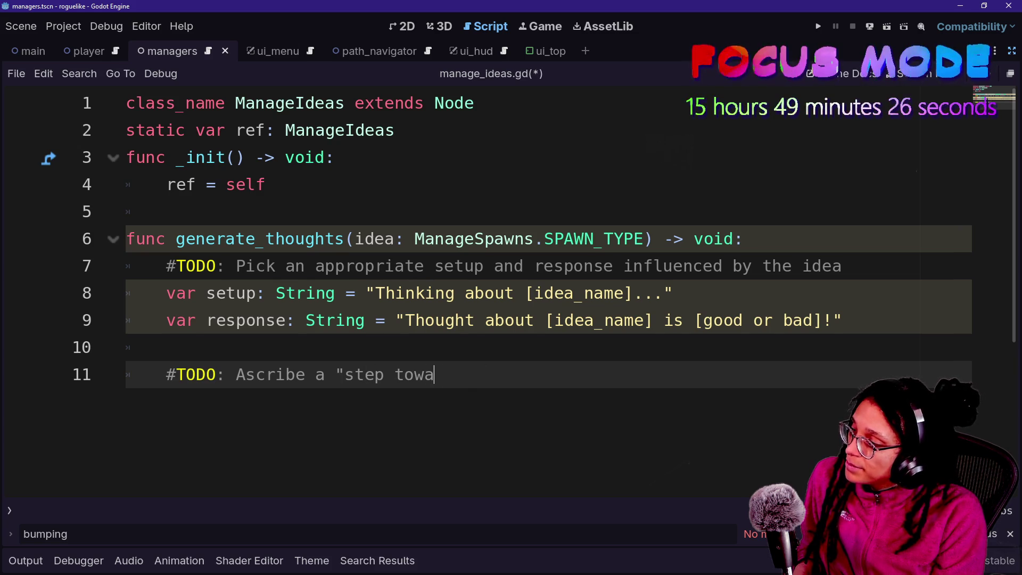
type("rds/away capture\" ")
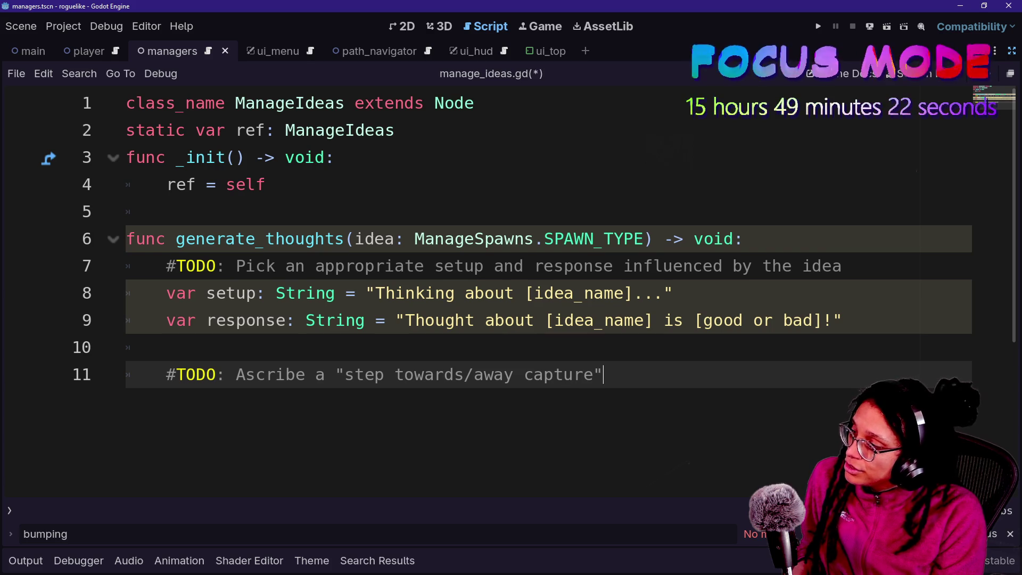
type("vs \"")
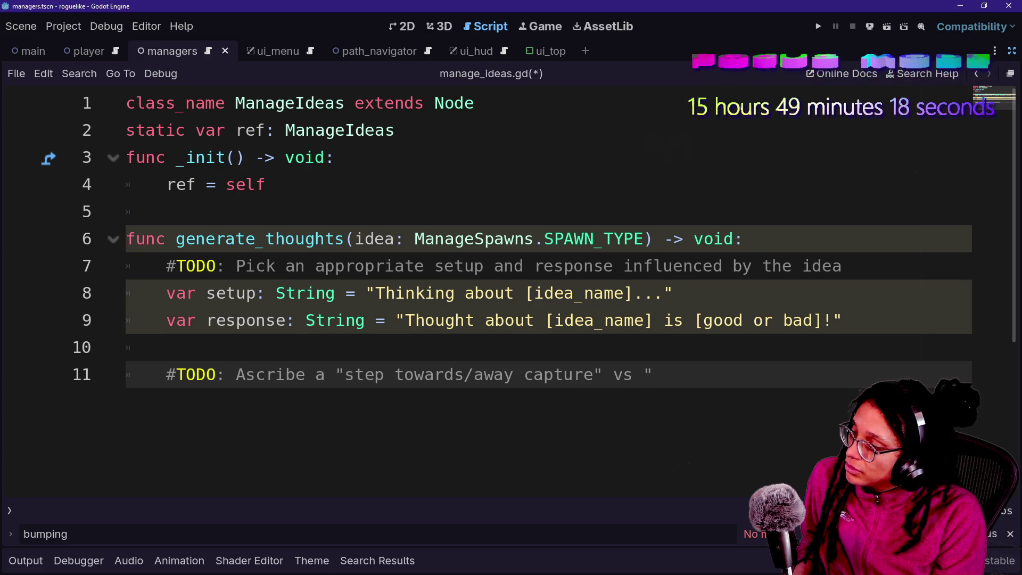
type("capture\" vs \"")
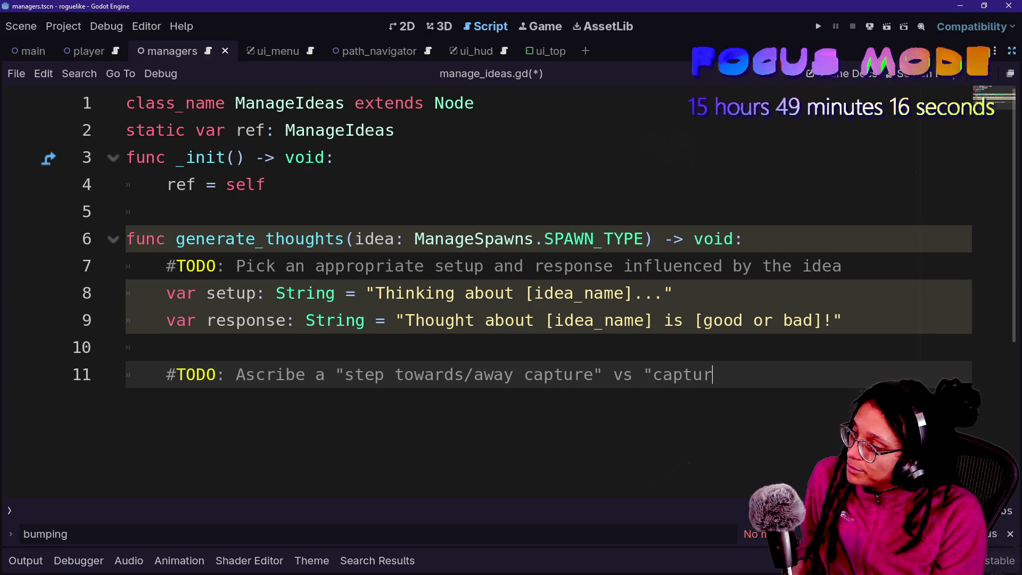
type("miss\"")
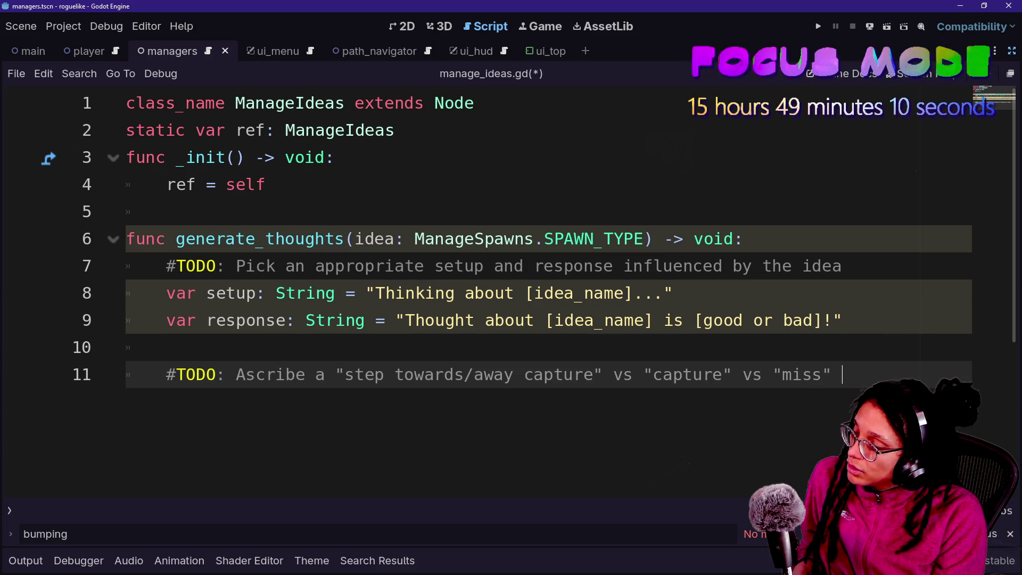
type(" j")
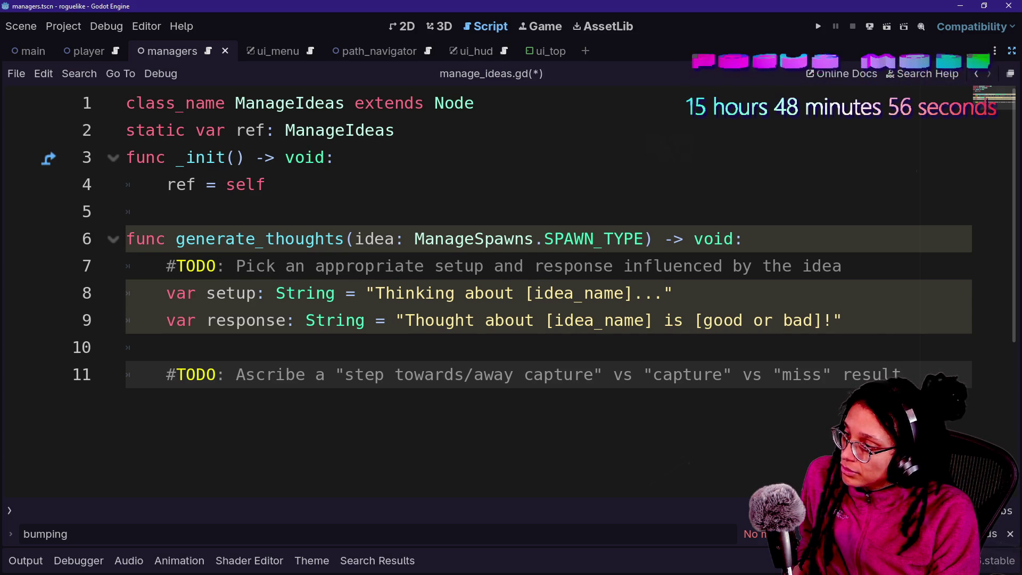
key("Return")
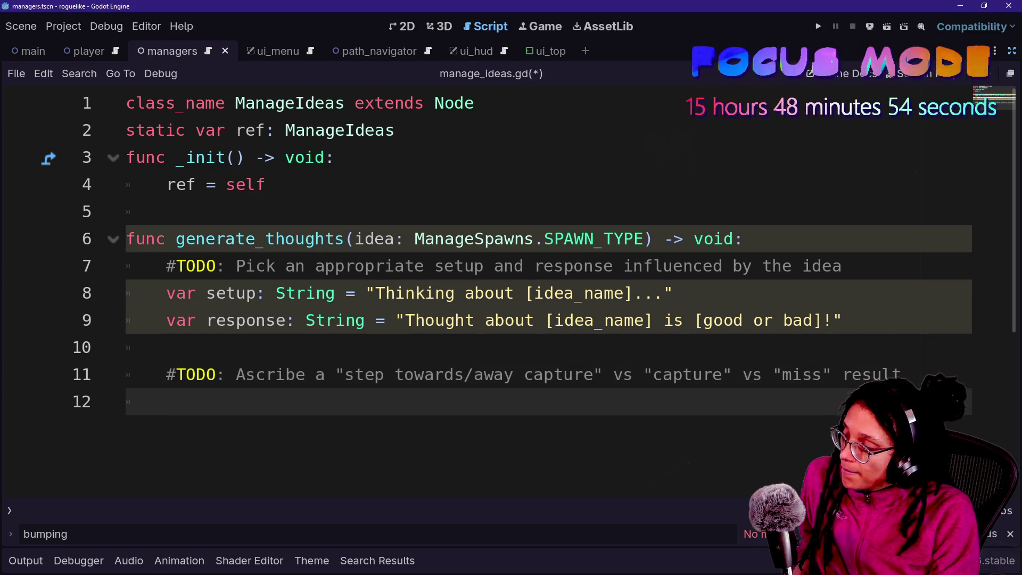
- Declare the result int variable commented '-1 = further, 0 = neither, +1 = closer', then save
key("Return")
type("var ")
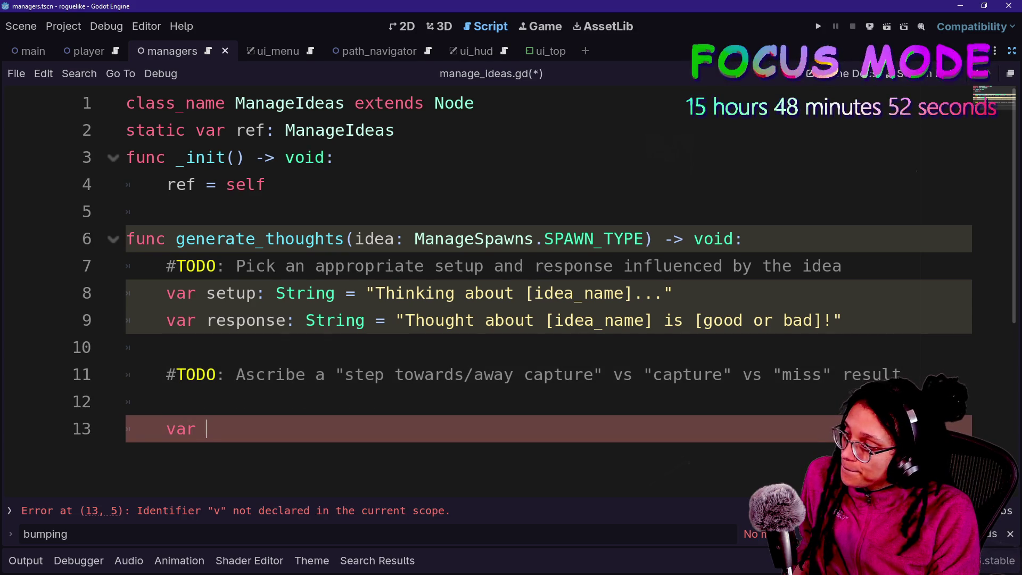
type("result")
key("BackSpace")
type("lt")
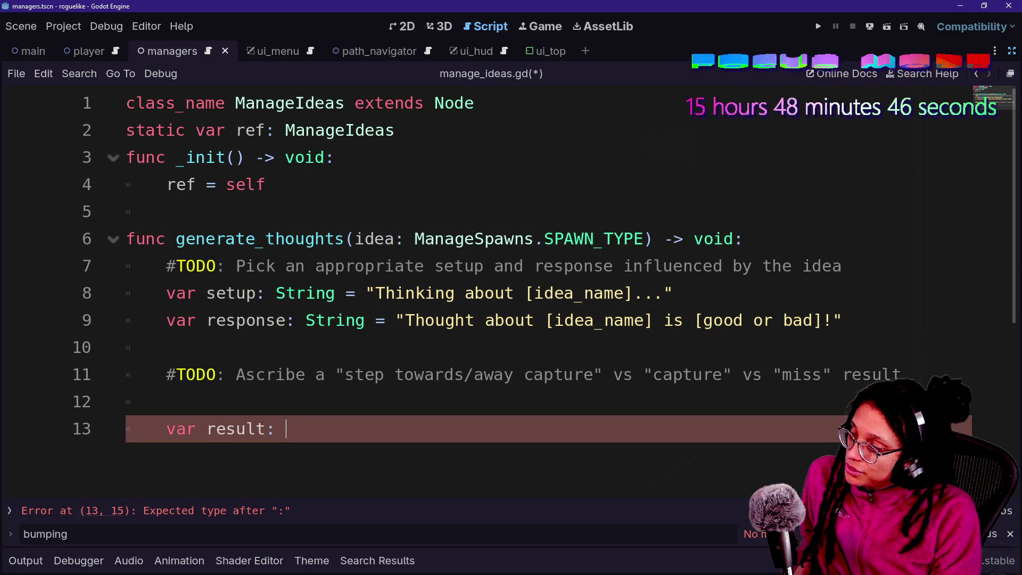
type("nt")
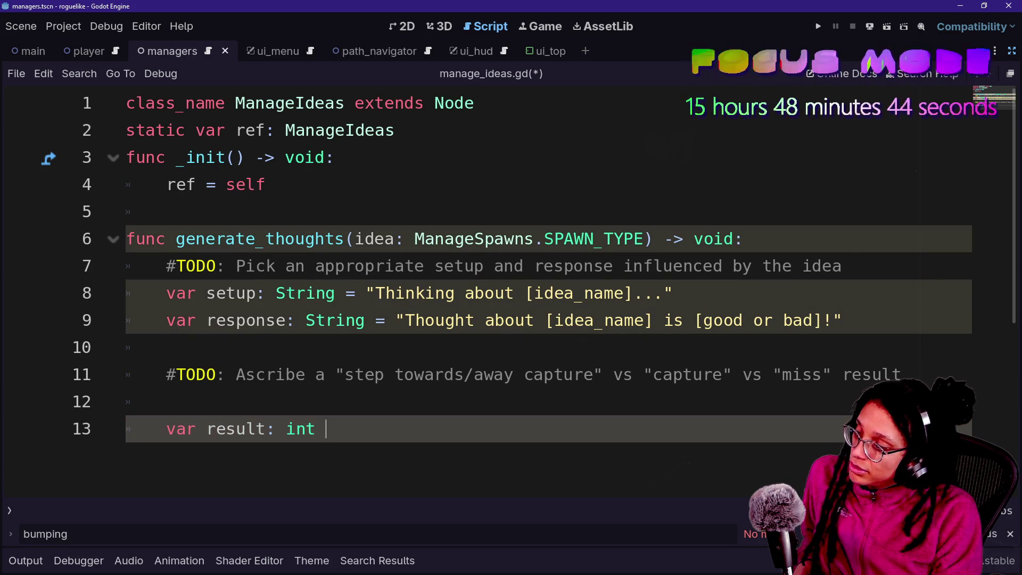
type("= +")
type("1")
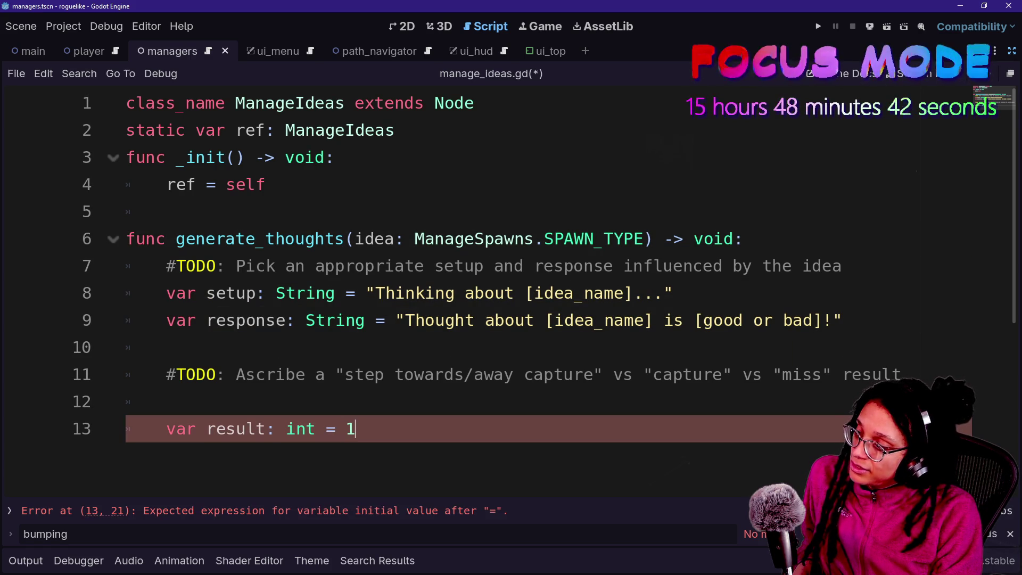
type(" #TODO: ")
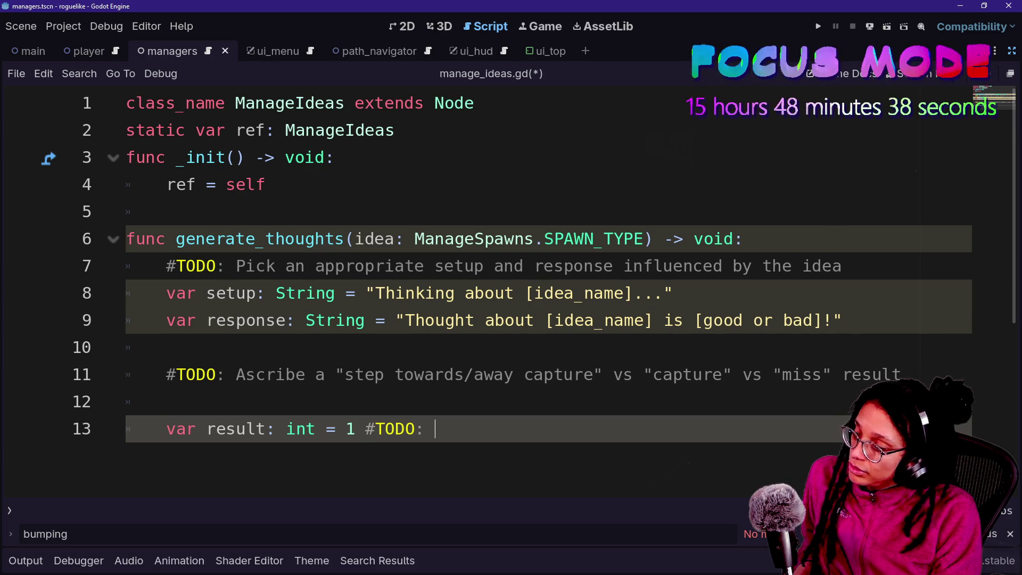
type("=")
key("BackSpace")
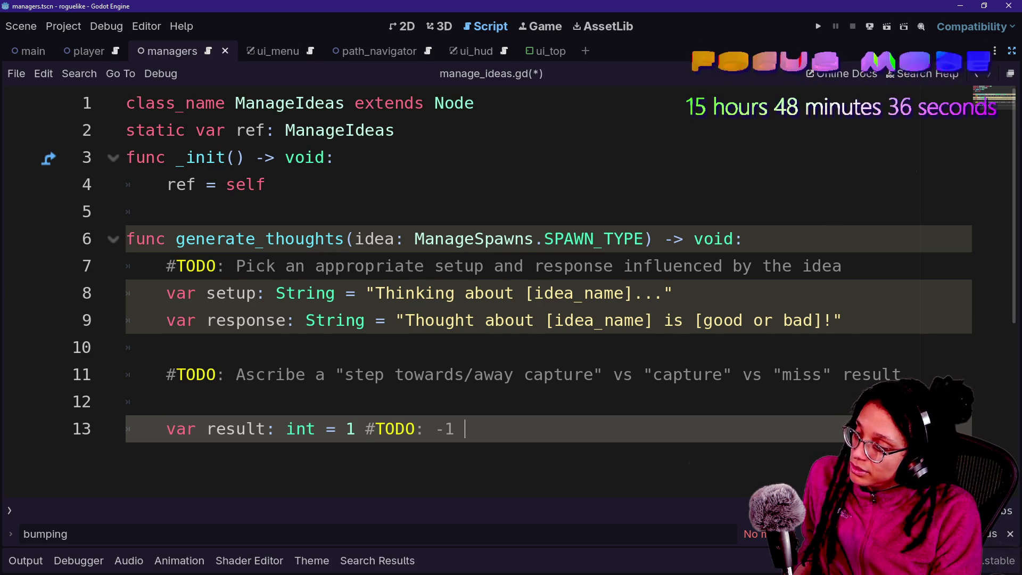
type("urther, 0 = ")
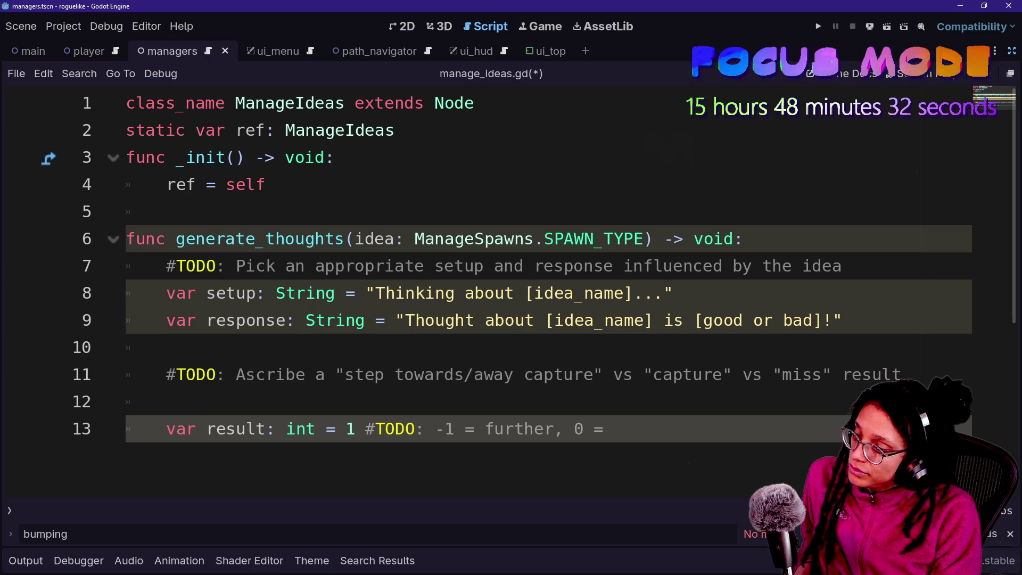
type("neither, +1 ")
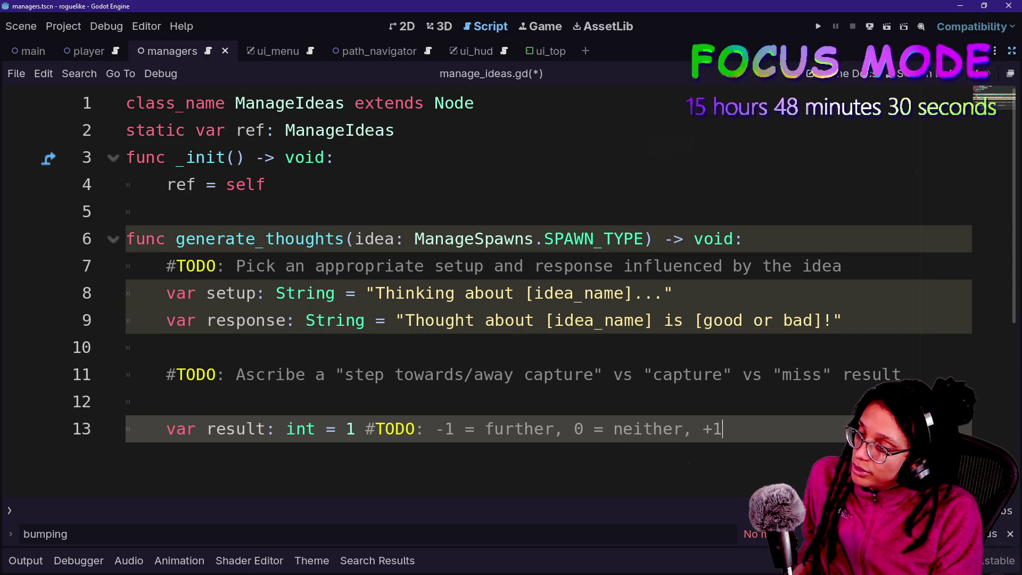
type("= clo")
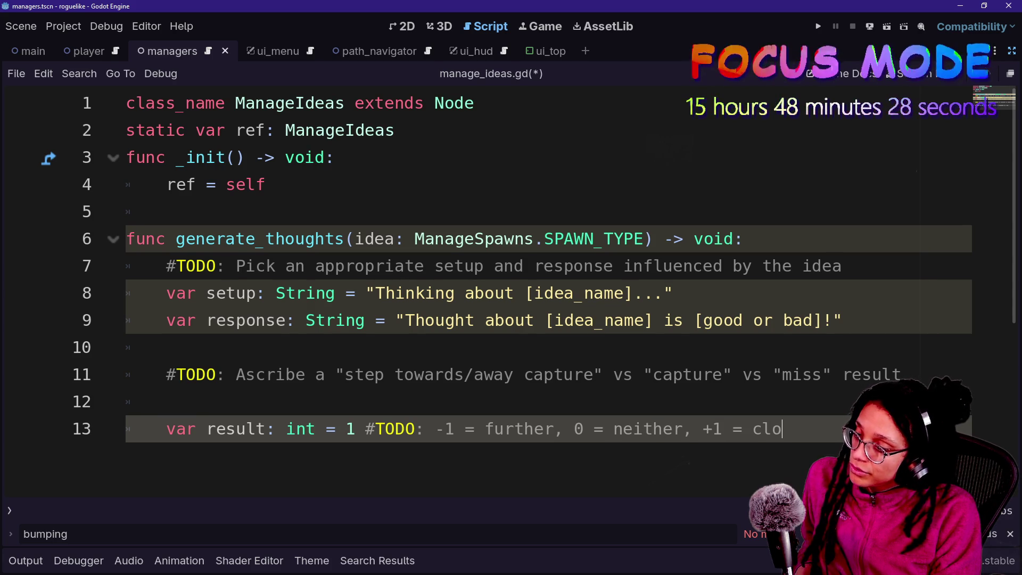
type("ser")
key("Return")
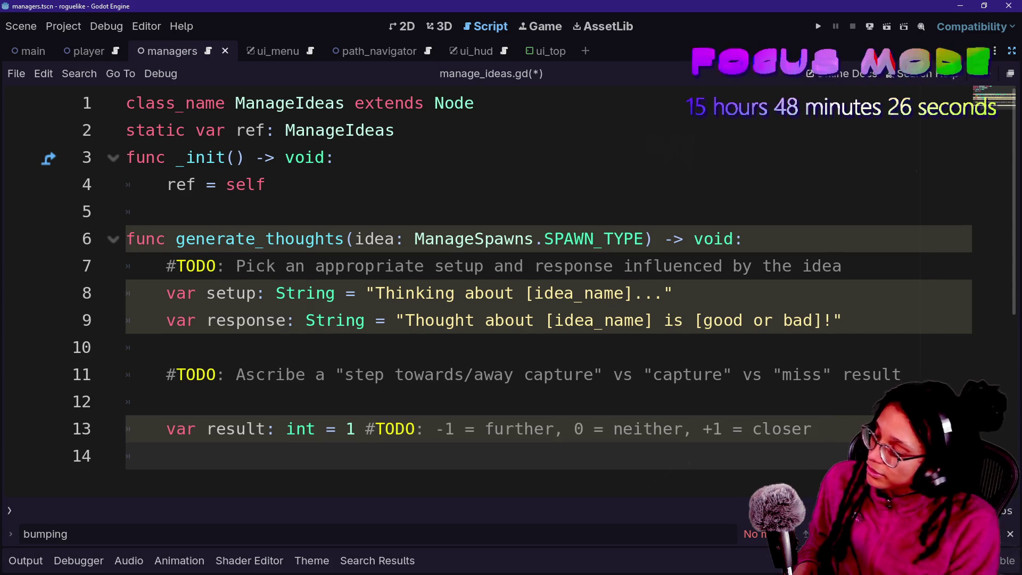
key("ctrl+s")
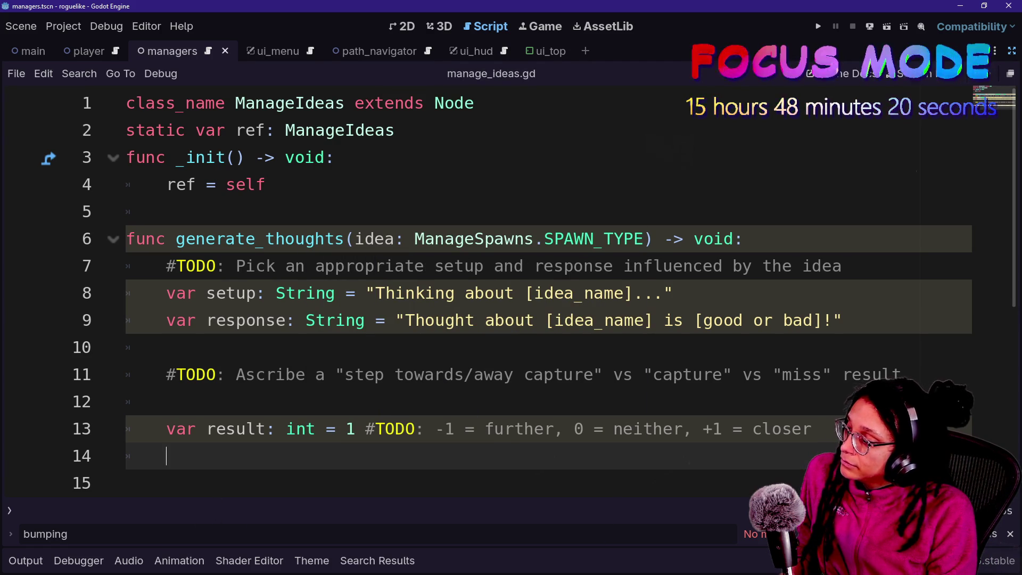
- Type 'var current_score: int = 0 +' on line 14, delete the blank line below, then switch to the jam page
type("var current_score")
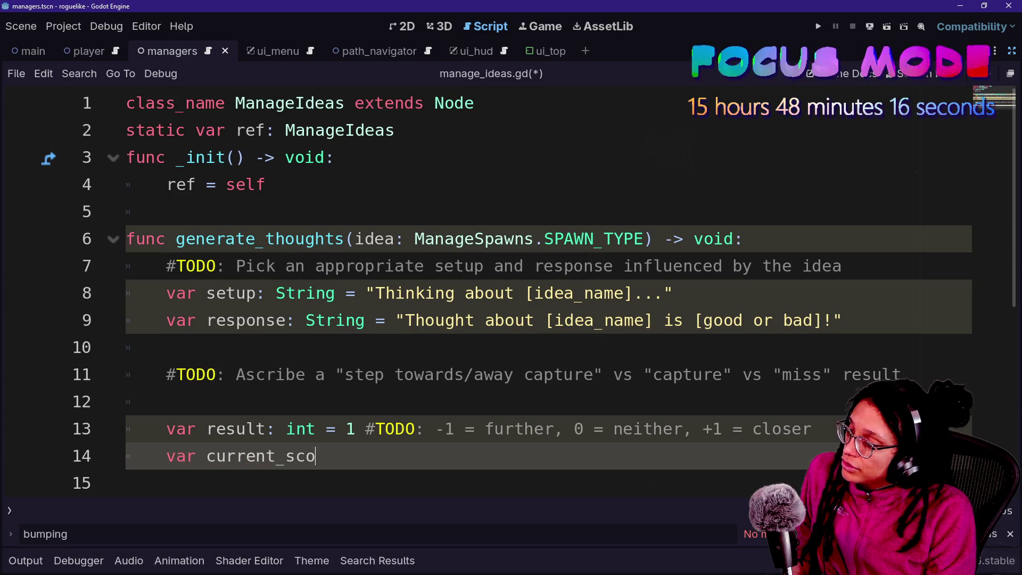
type(": ")
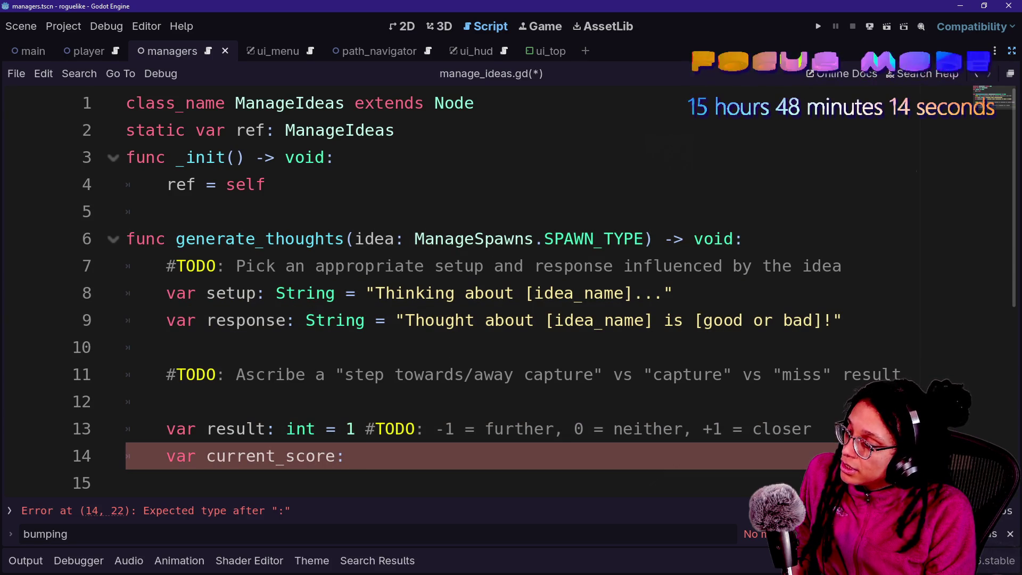
type("0")
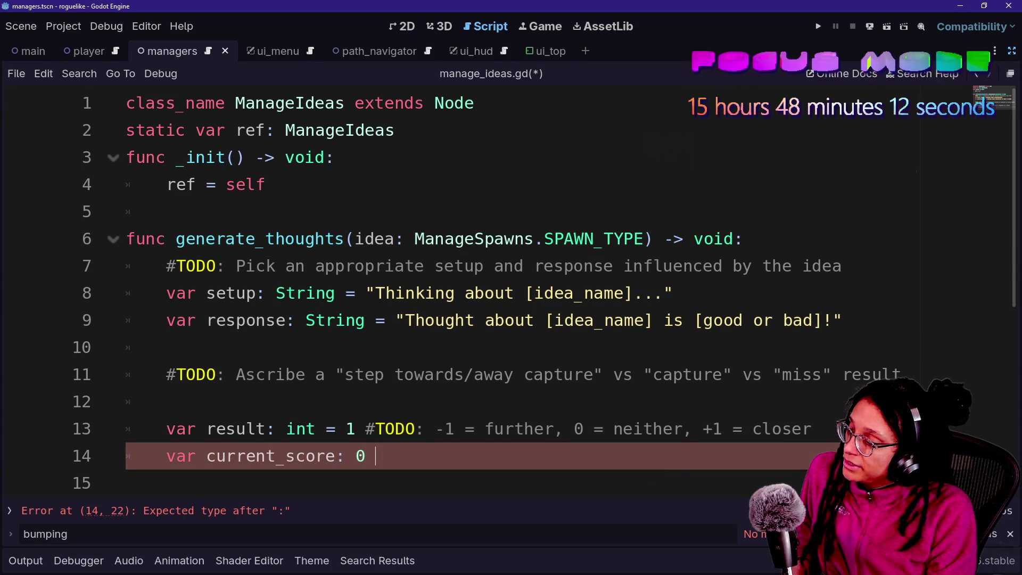
key("BackSpace")
key("BackSpace")
type("i")
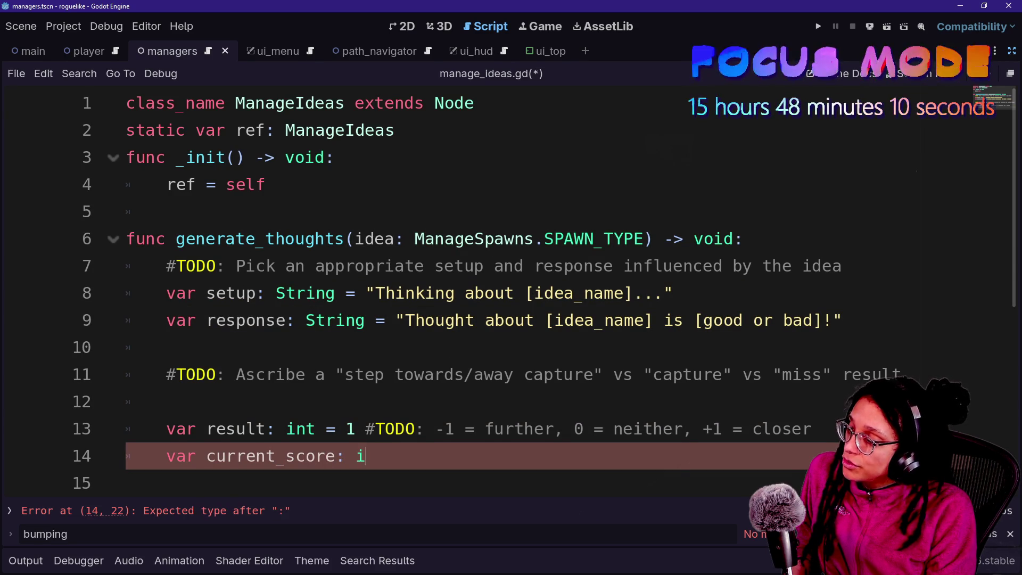
type("nt = 0 ")
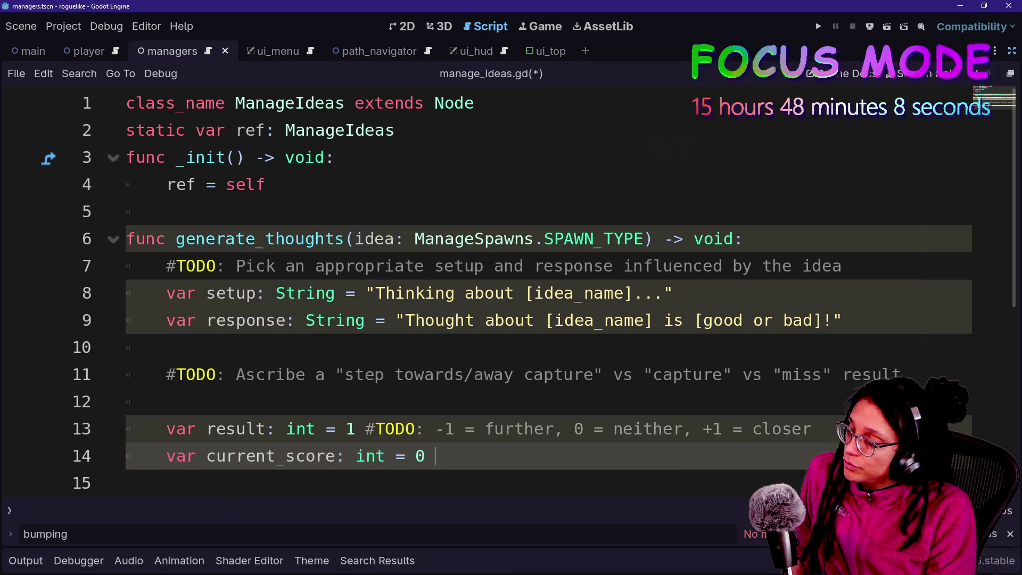
type("+")
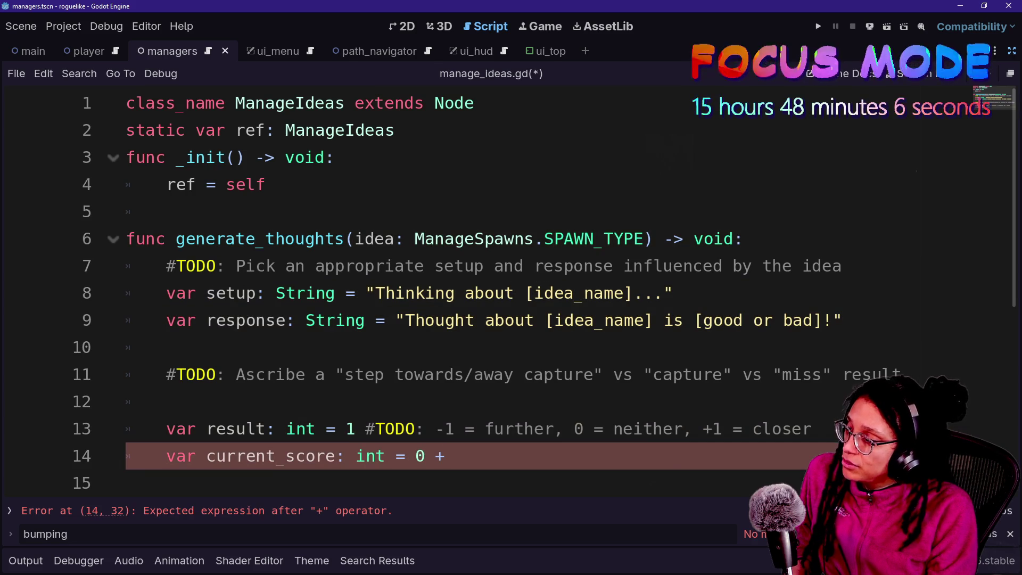
scroll(511, 287, "down", 1)
left_click(126, 401)
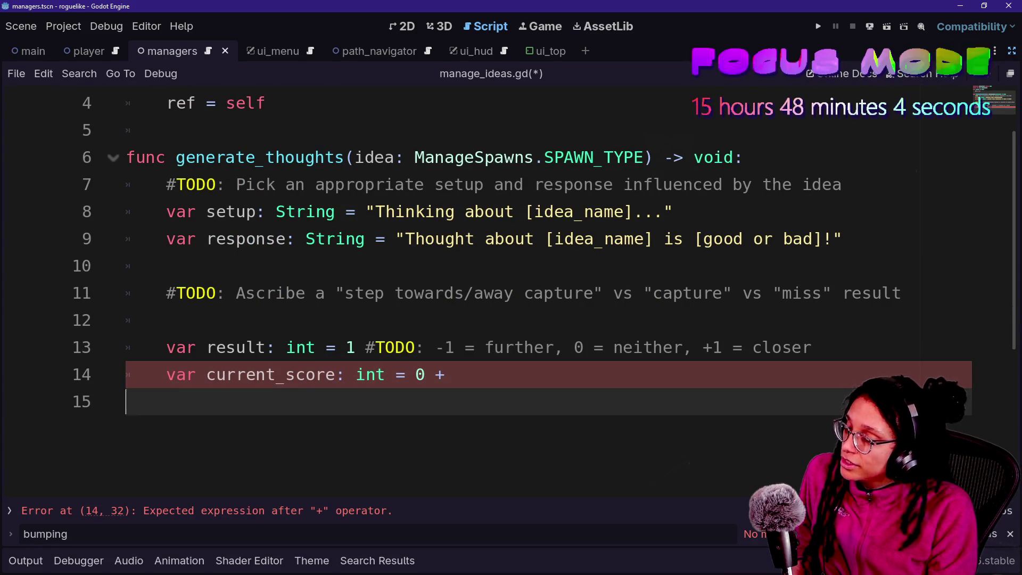
key("BackSpace")
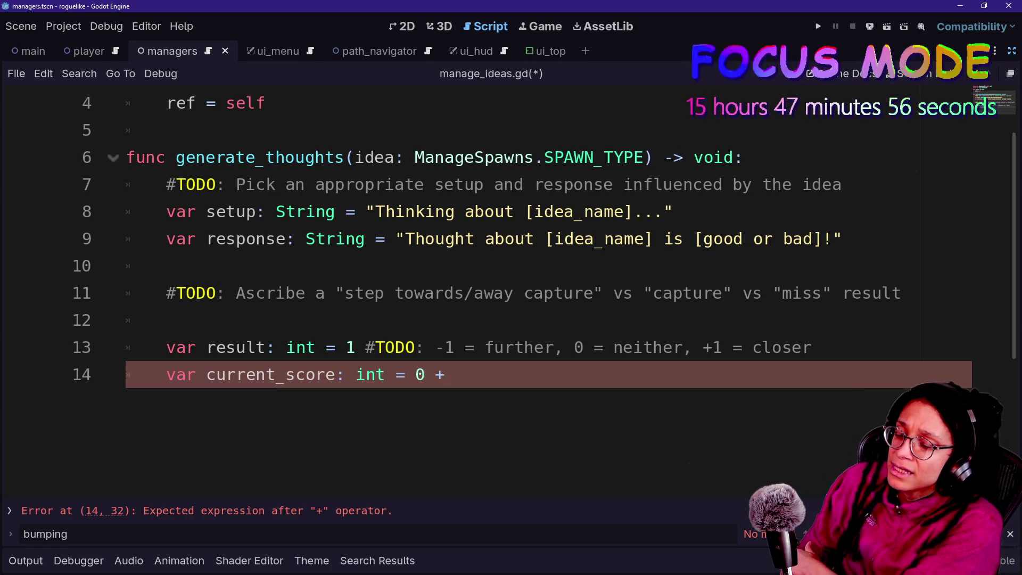
key("alt+Tab")
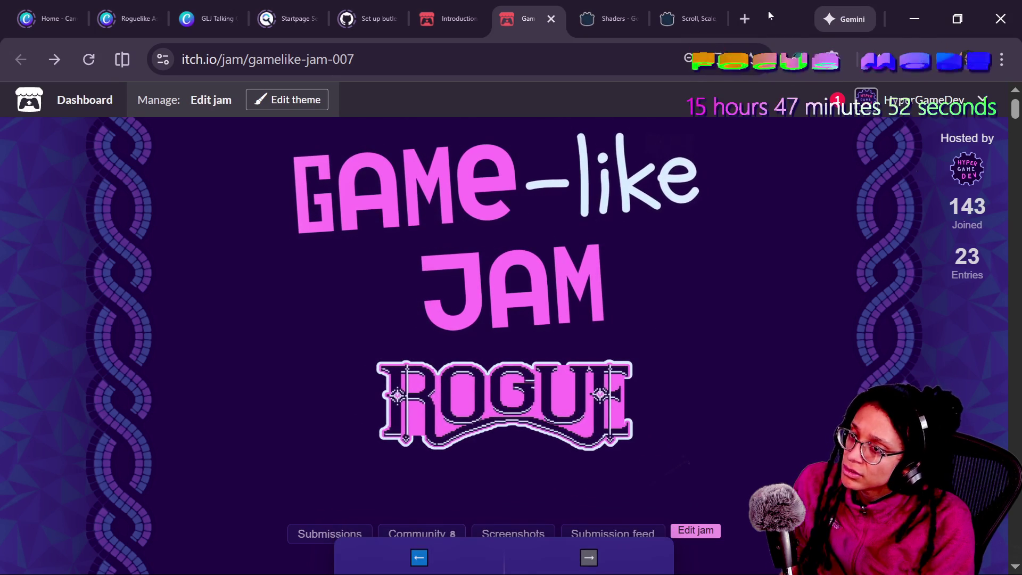
- Search Startpage in Firefox for 'looking glass studios'
key("alt+Tab")
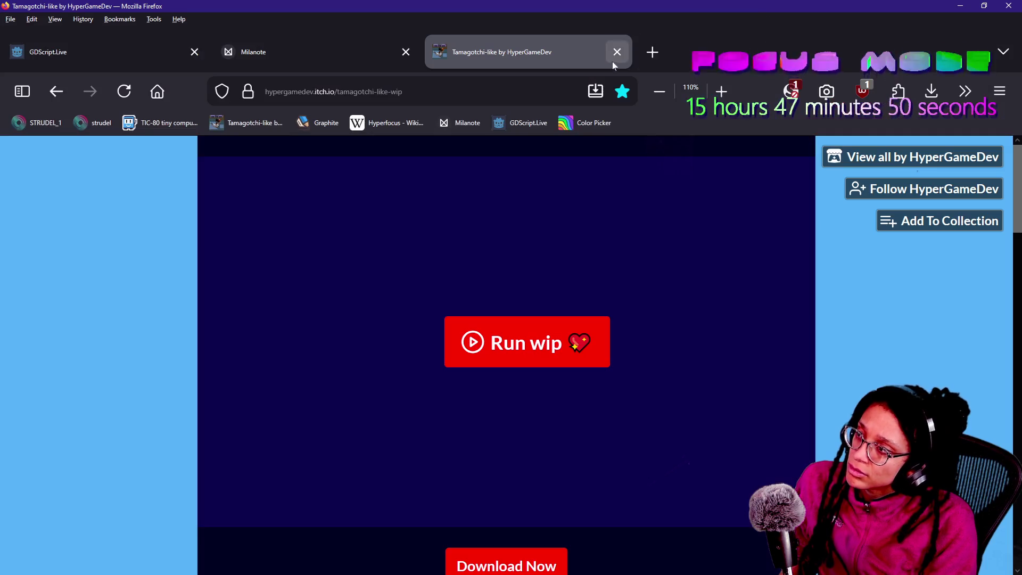
left_click(643, 56)
type("lo")
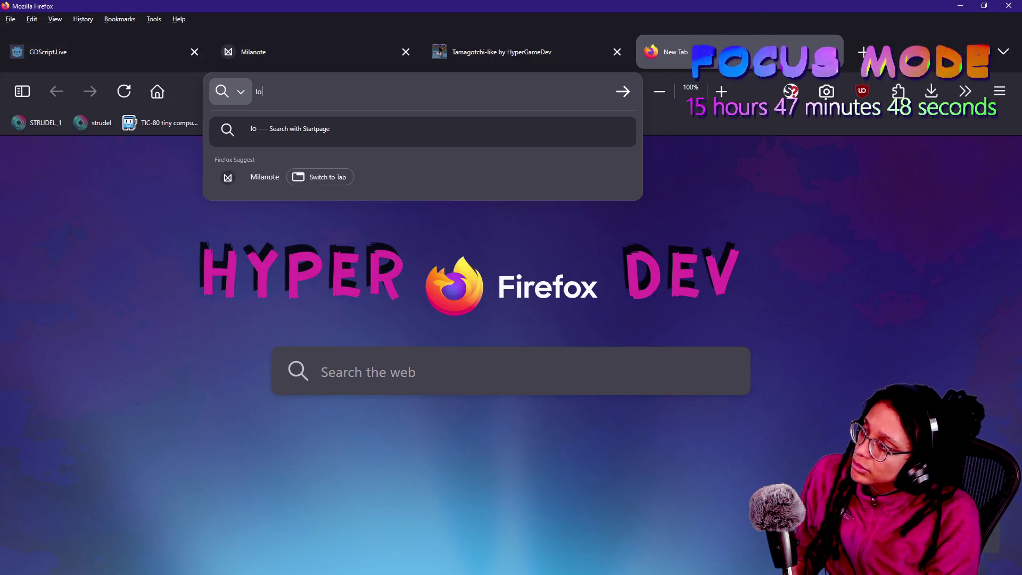
key("Escape")
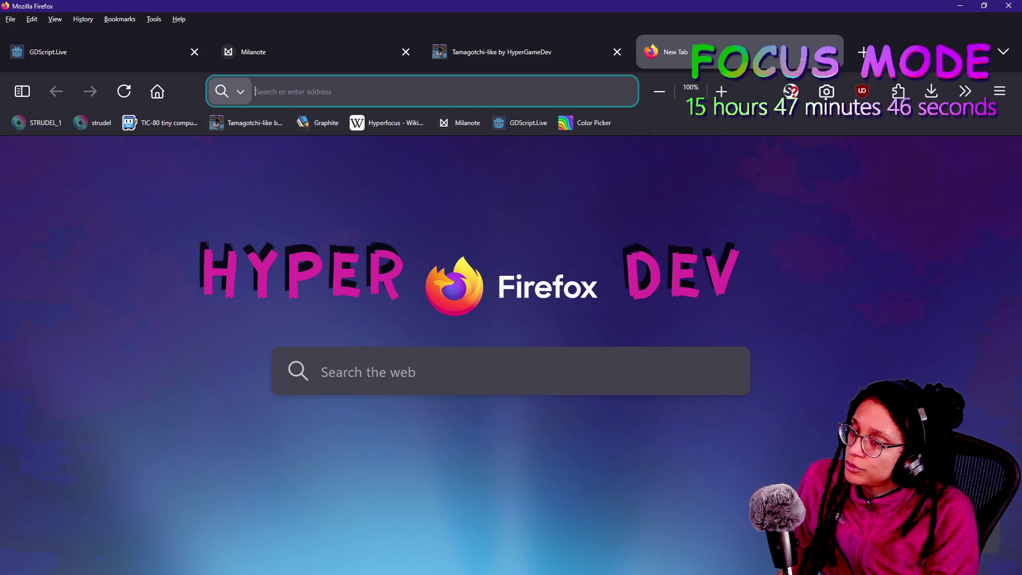
key("alt+Tab")
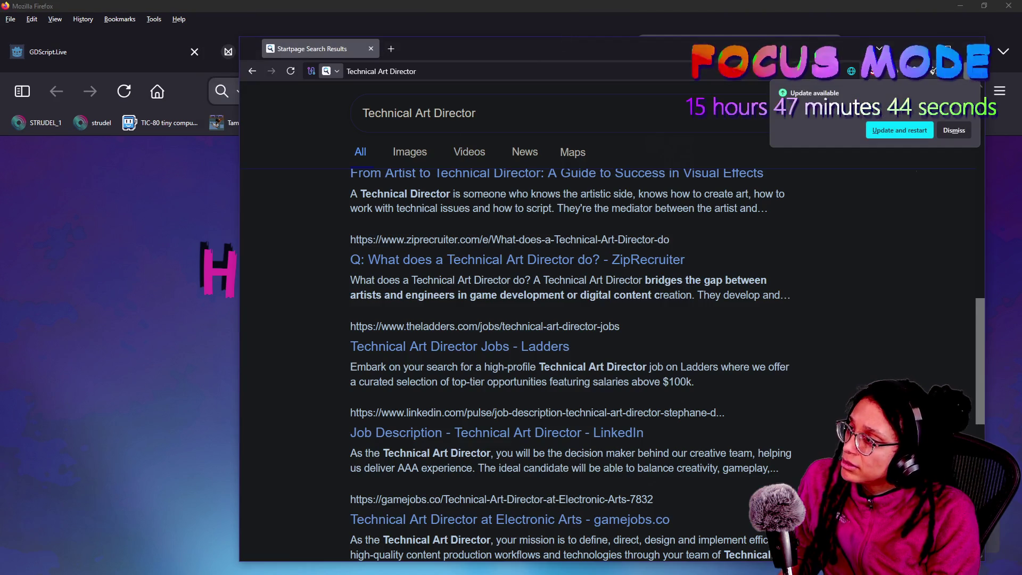
left_click(384, 71)
type("looking glass n")
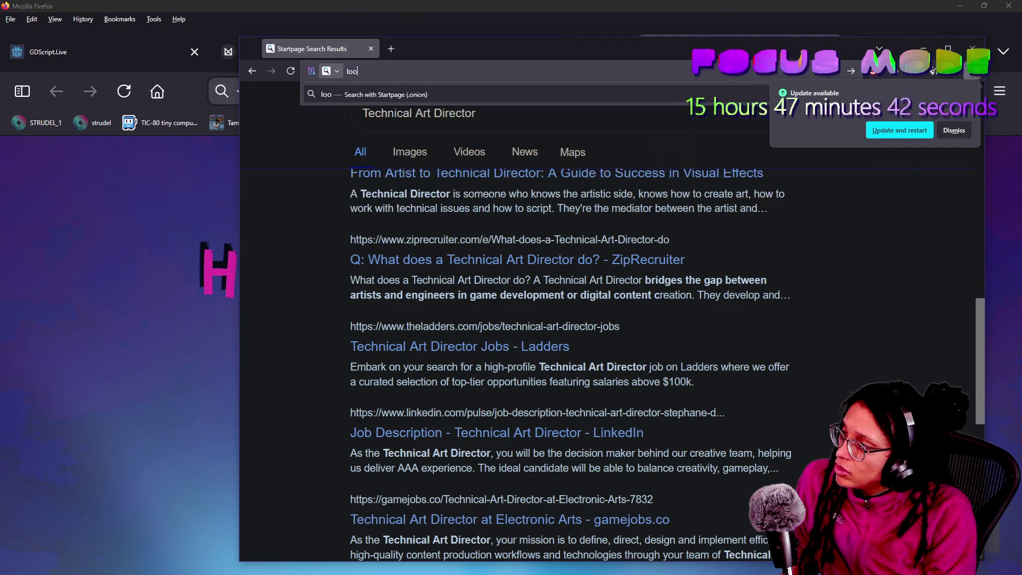
key("BackSpace")
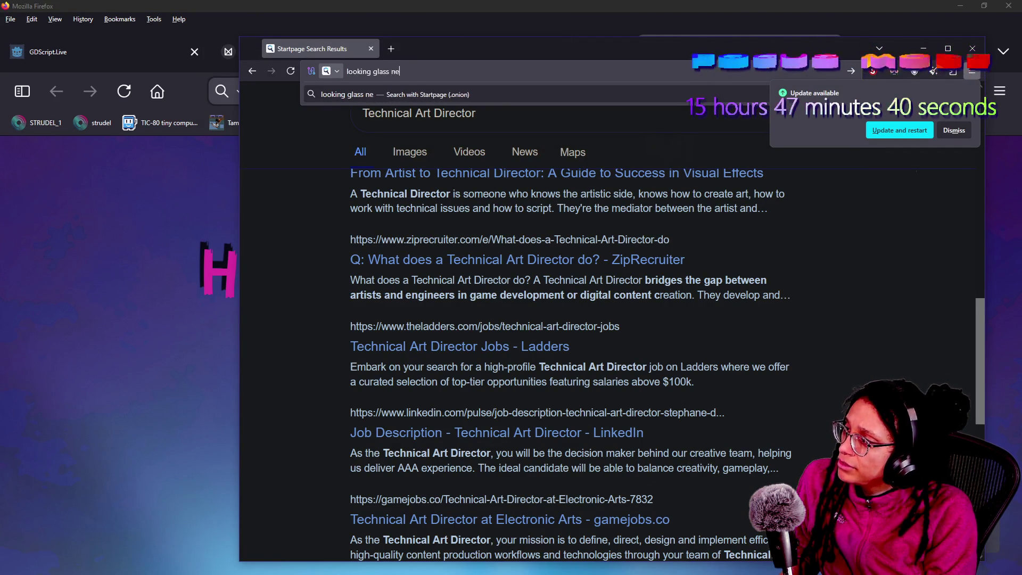
type("studios")
key("Return")
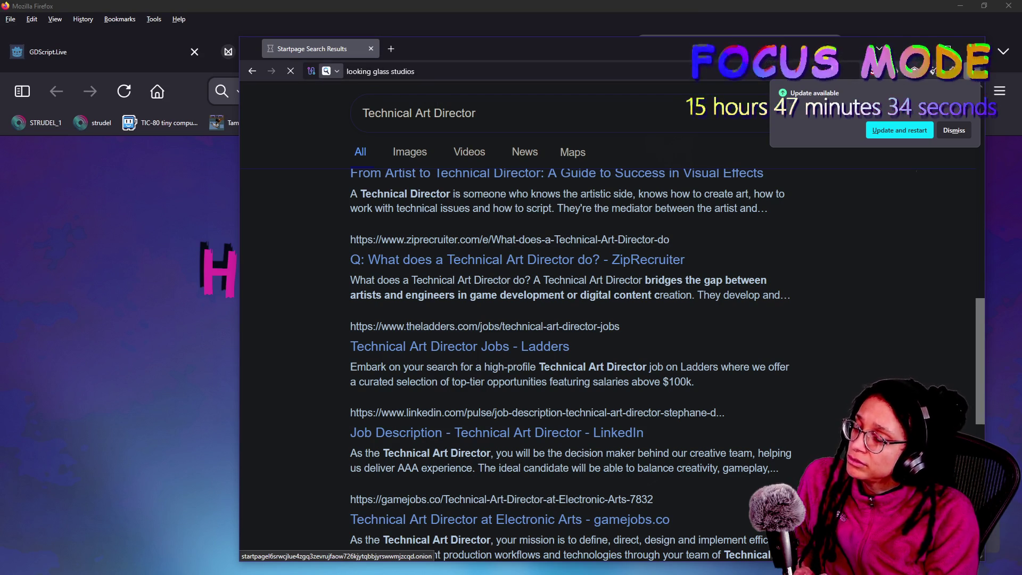
- Open the Looking Glass Studios Wikipedia article from the search results
key("ctrl+w")
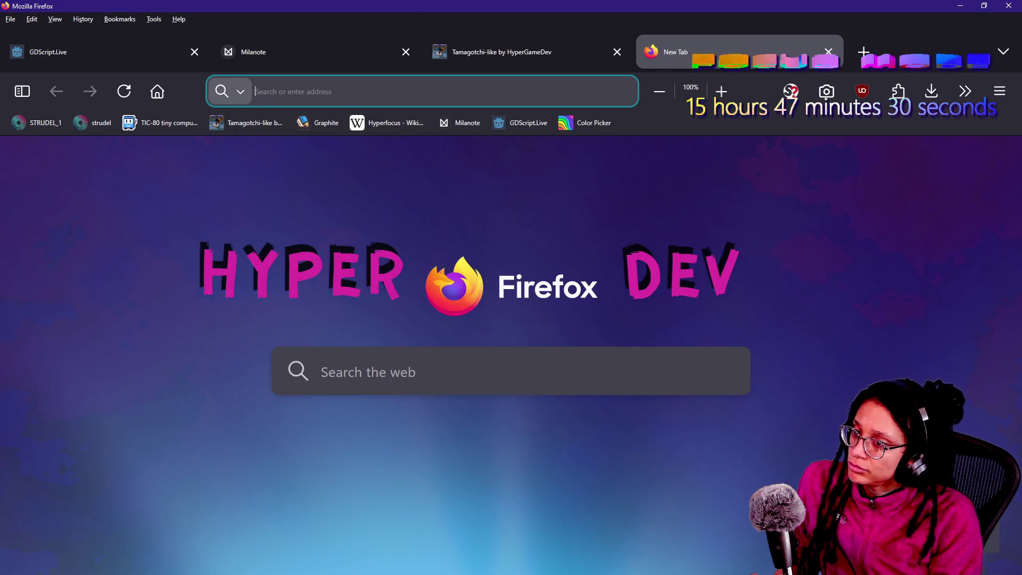
key("alt+Tab")
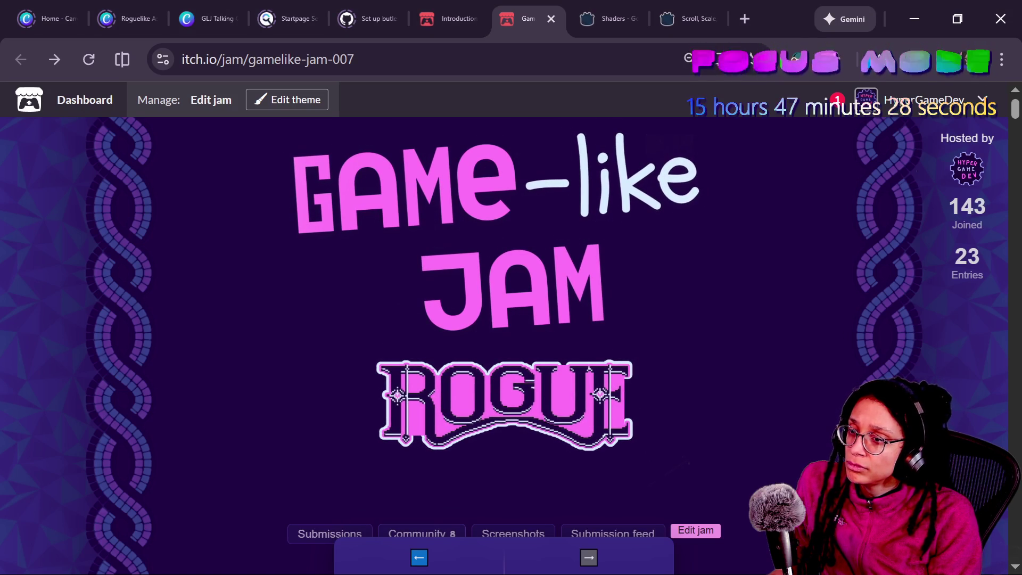
key("alt+Tab")
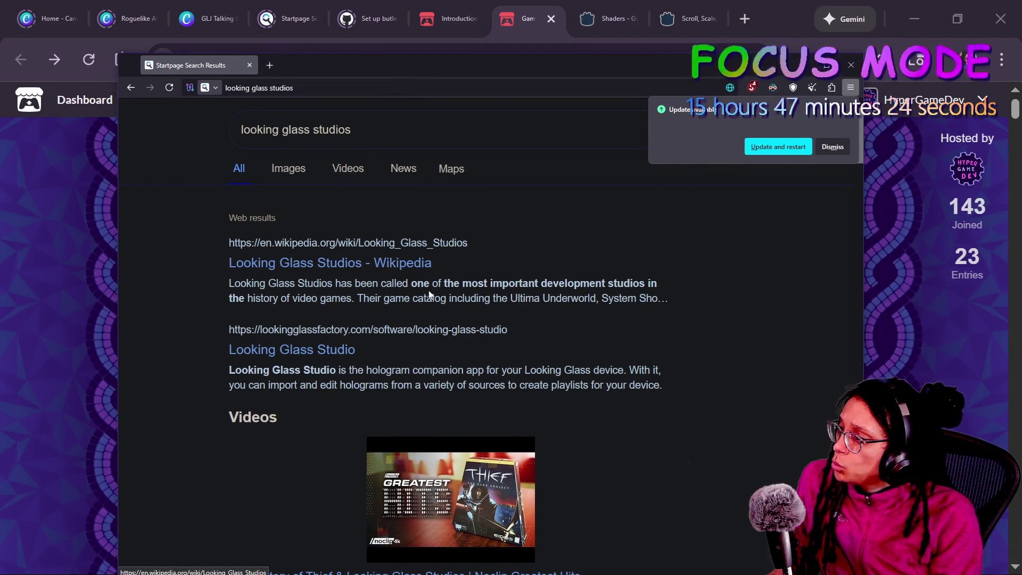
left_click_drag(430, 283, 487, 283)
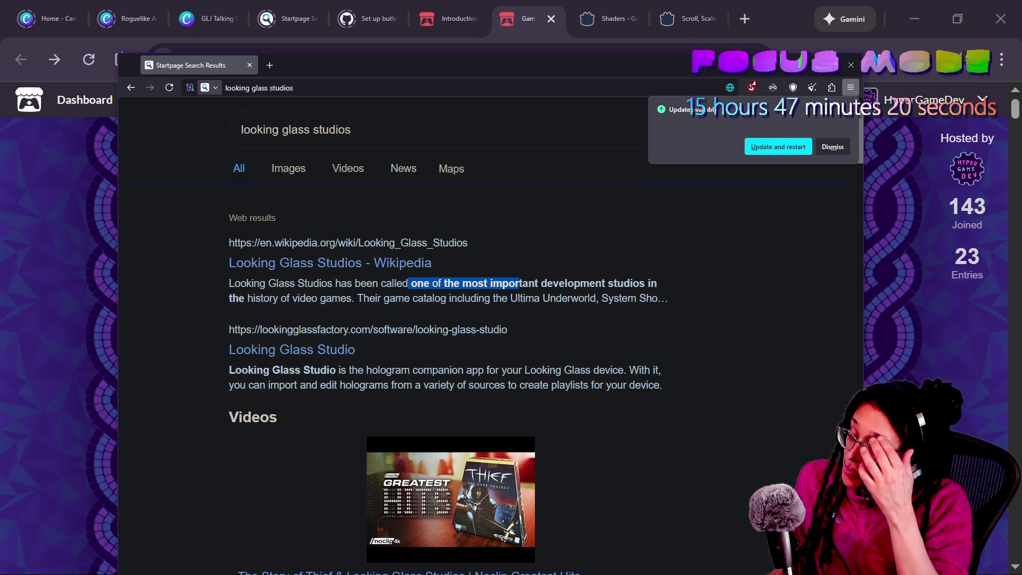
mouse_move(410, 283)
left_mouse_down()
mouse_move(540, 283)
mouse_move(269, 306)
mouse_move(315, 298)
left_mouse_up()
left_click(343, 264)
left_click(842, 149)
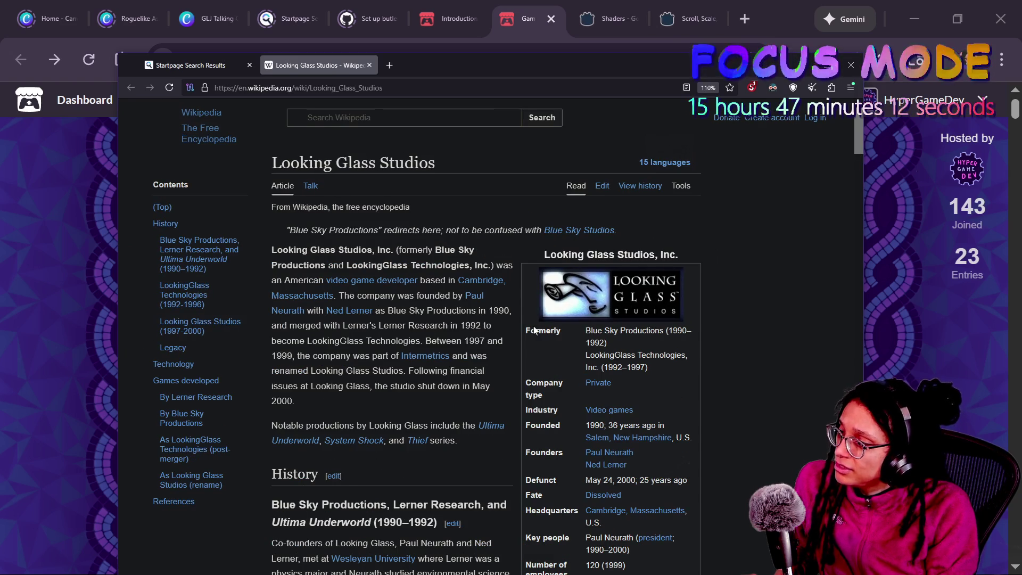
mouse_move(534, 331)
left_mouse_down()
mouse_move(639, 333)
mouse_move(271, 207)
left_mouse_up()
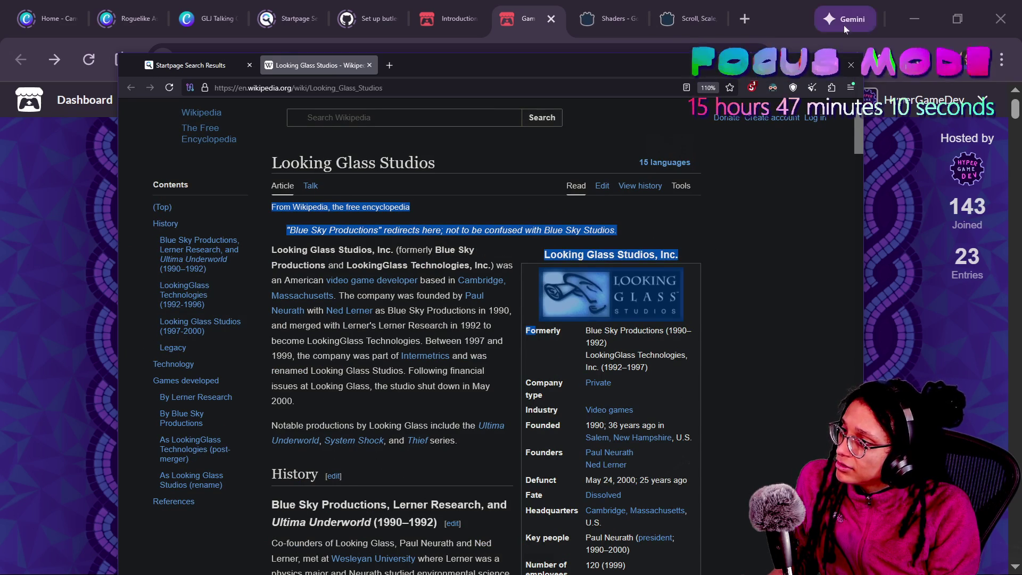
key("super+Up")
left_click(475, 260)
scroll(475, 261, "up", 4, "ctrl")
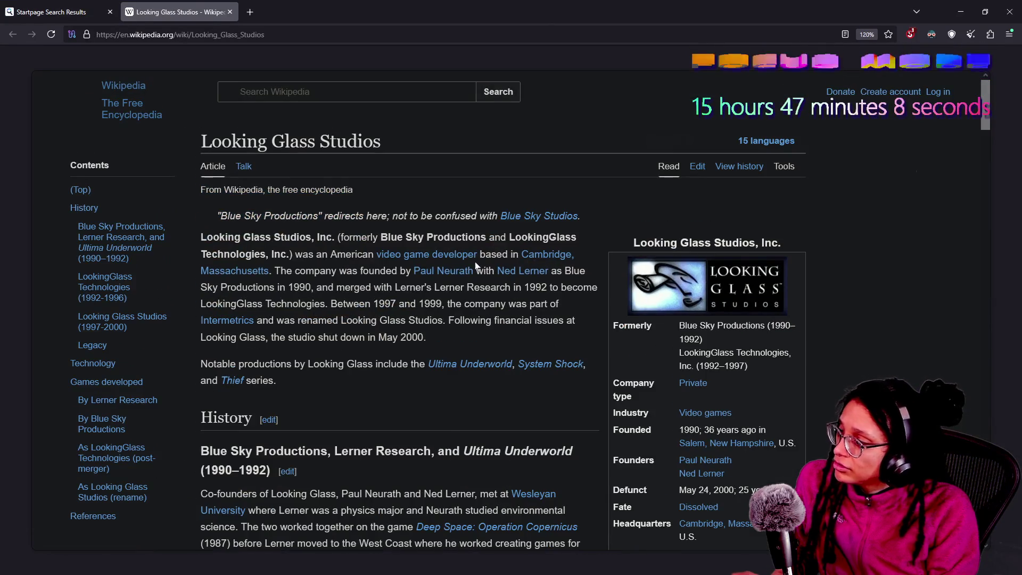
scroll(447, 402, "down", 5)
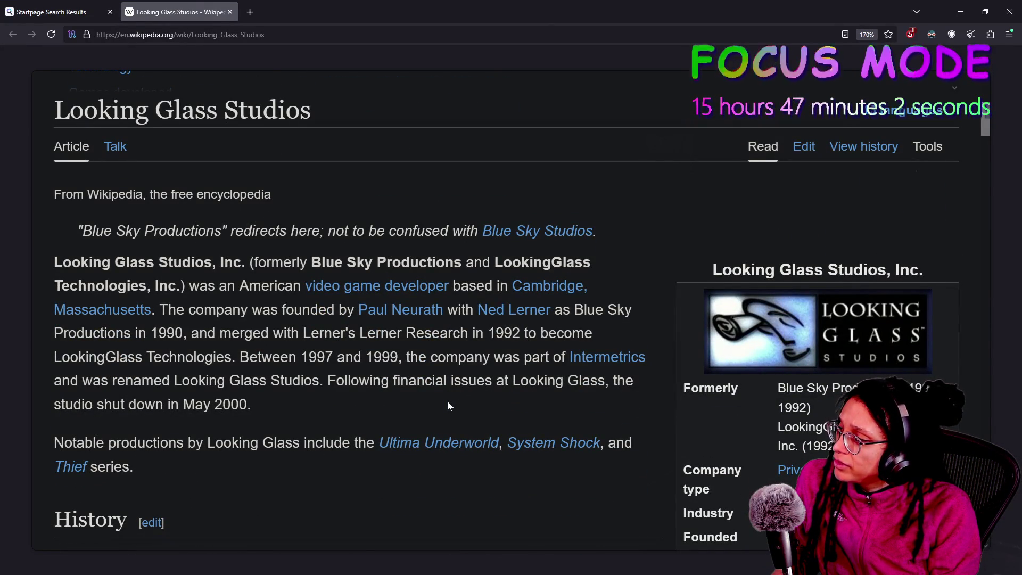
scroll(448, 403, "down", 1)
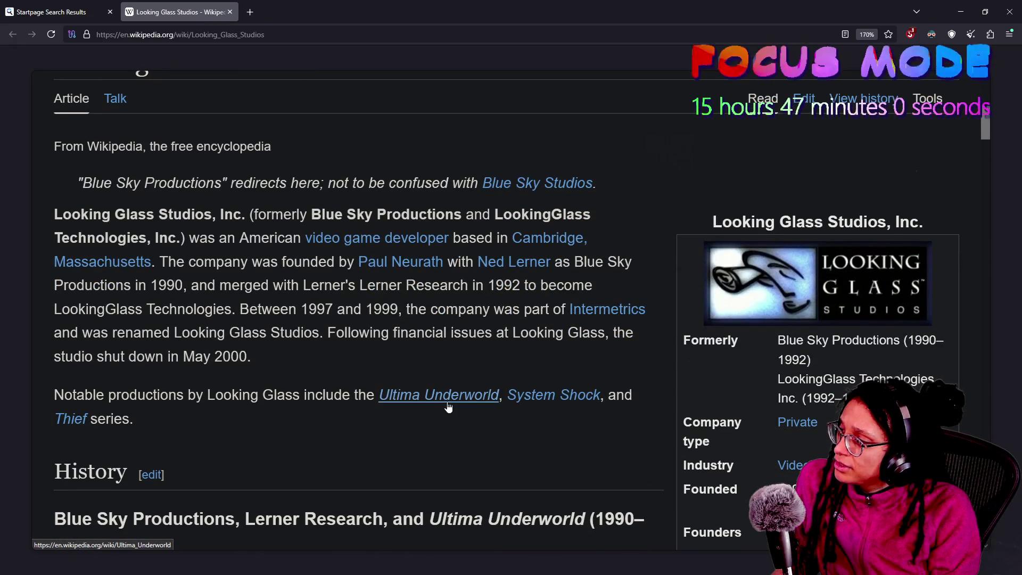
scroll(448, 406, "down", 1)
scroll(449, 406, "down", 1)
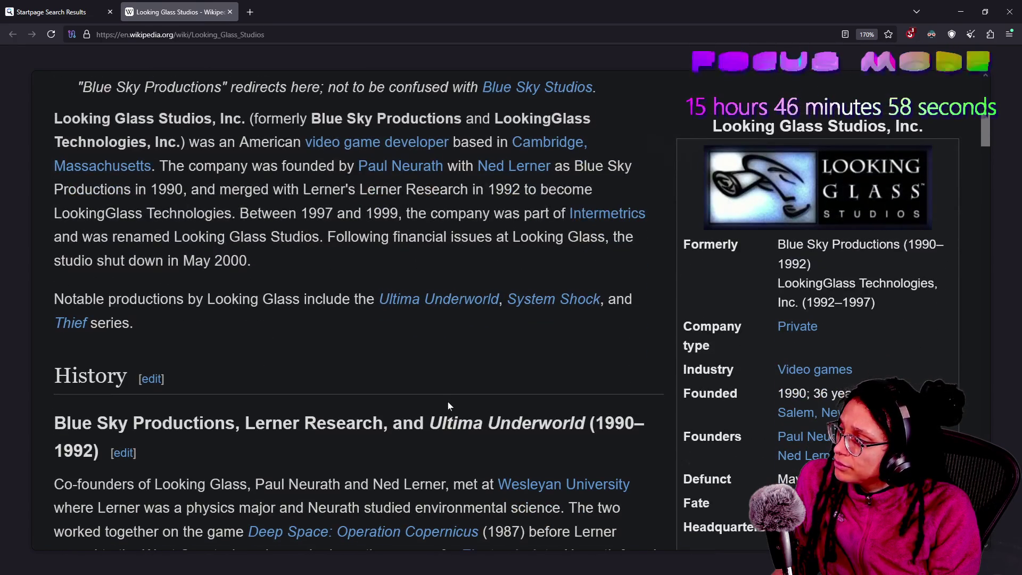
scroll(449, 406, "down", 1)
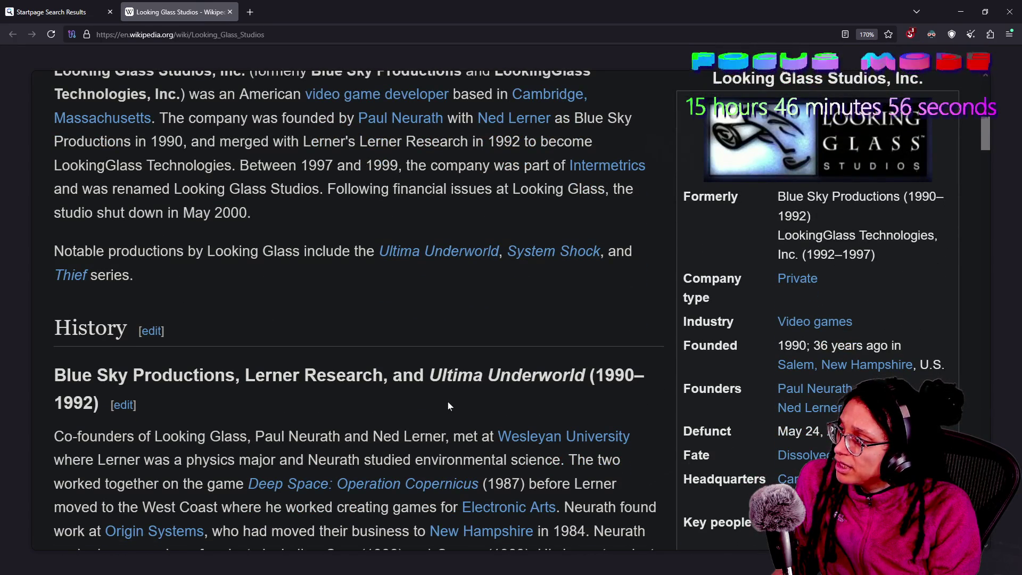
scroll(448, 406, "down", 1)
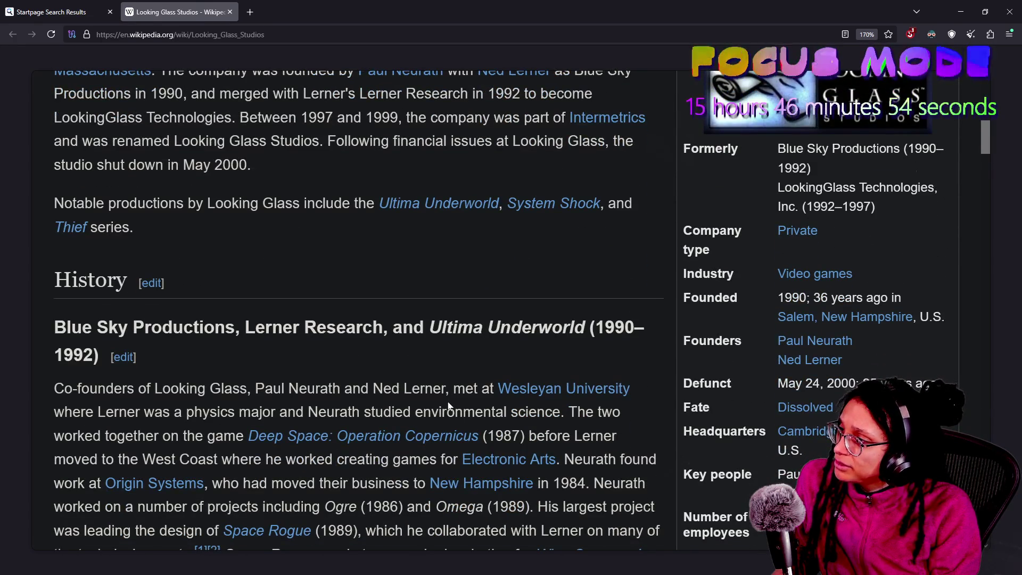
scroll(448, 406, "down", 1)
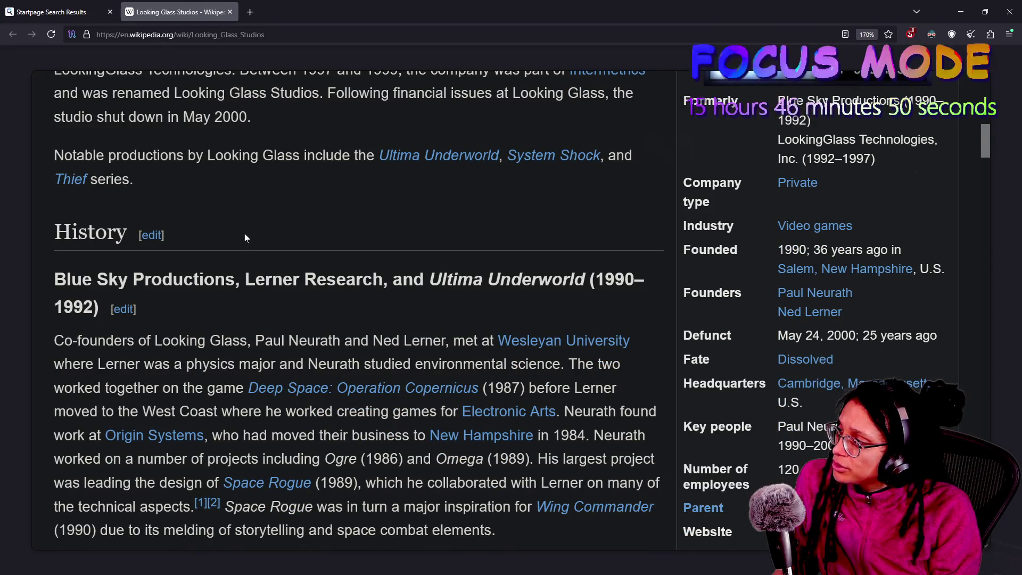
scroll(244, 232, "down", 1)
scroll(244, 232, "up", 3)
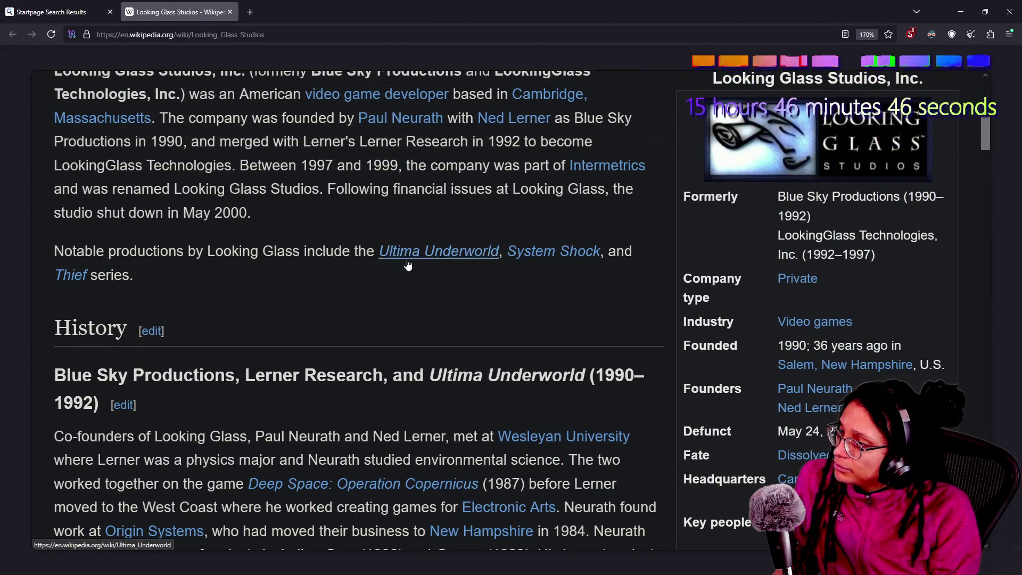
scroll(174, 343, "down", 3)
scroll(174, 344, "down", 3)
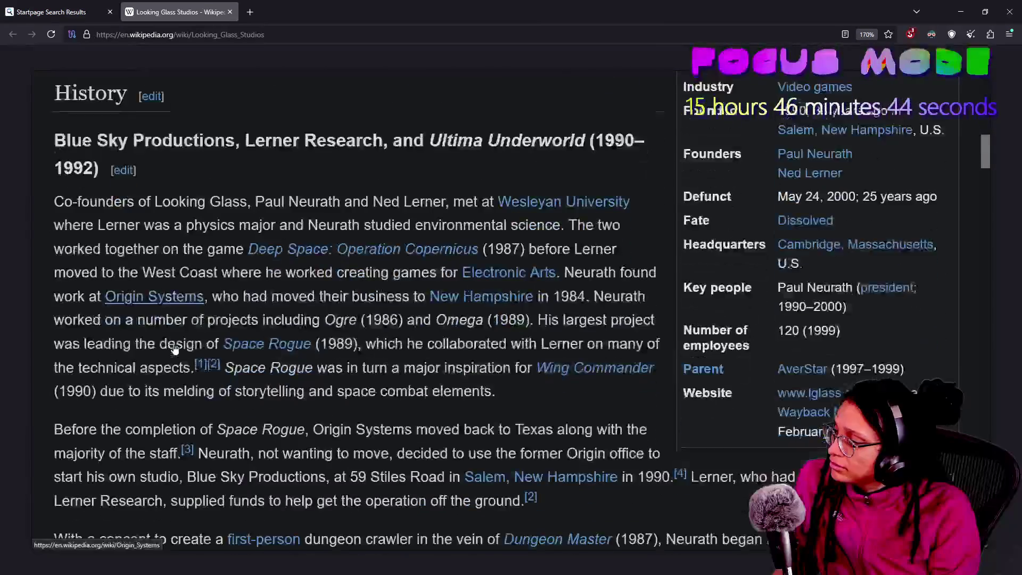
double_click(238, 376)
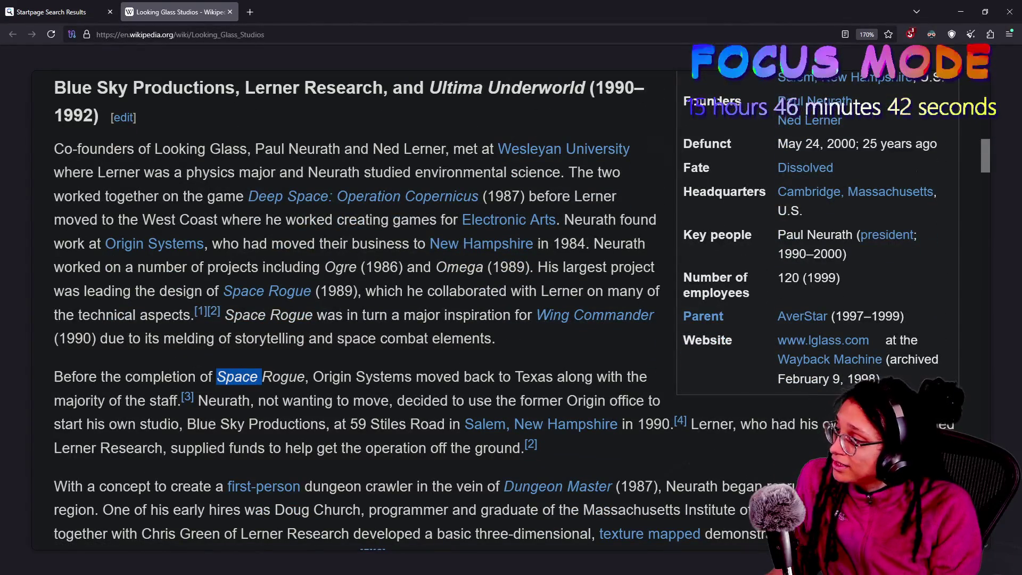
left_click_drag(280, 314, 326, 338)
left_click(326, 339)
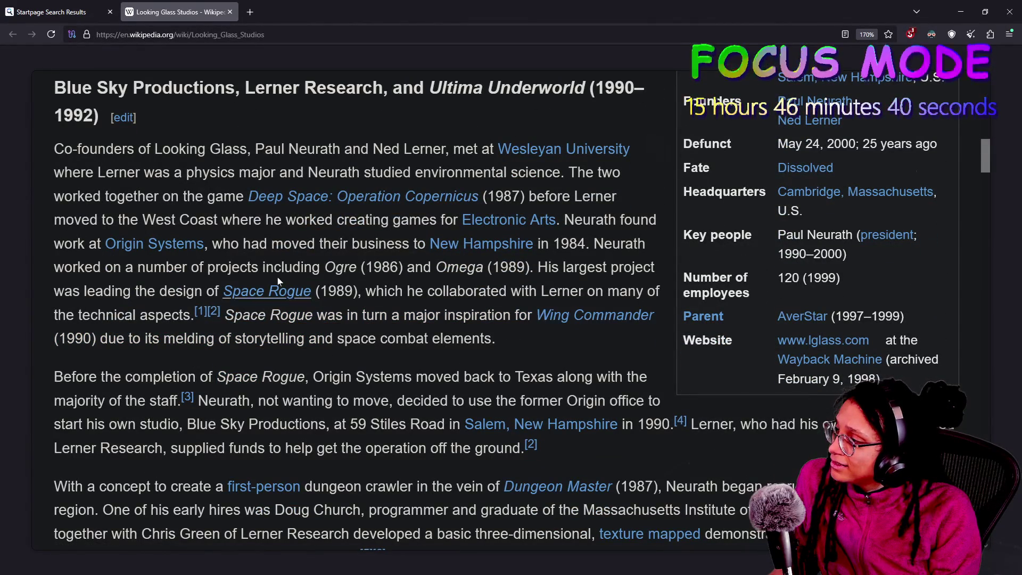
left_click_drag(328, 291, 377, 292)
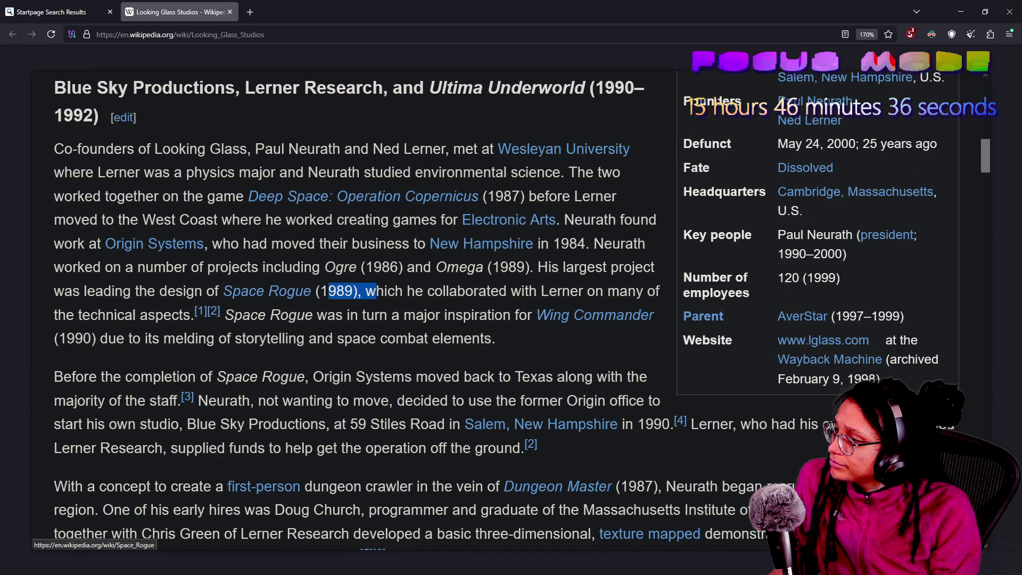
left_click(405, 341)
scroll(405, 341, "down", 5)
scroll(404, 341, "down", 5)
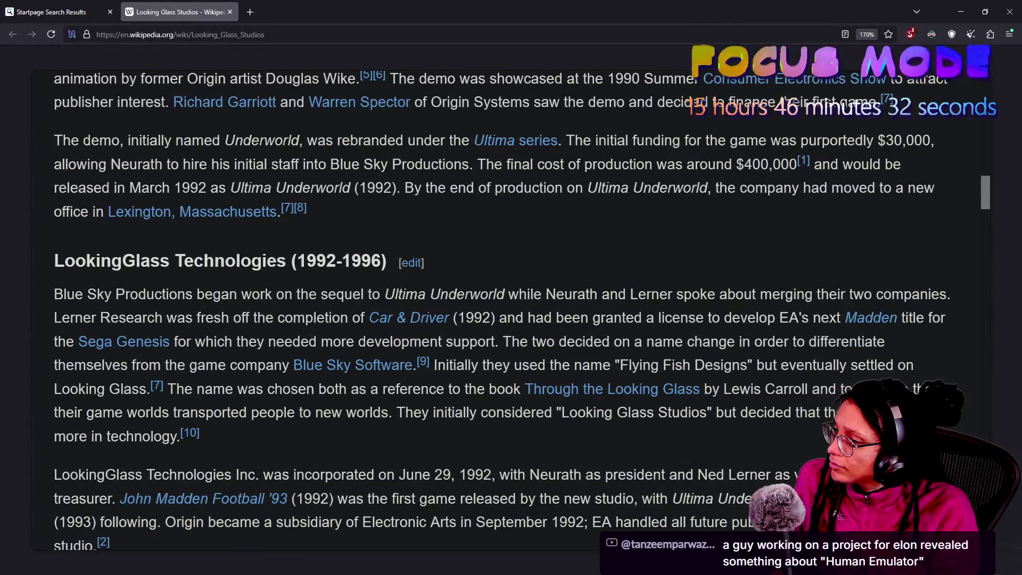
scroll(405, 340, "down", 9)
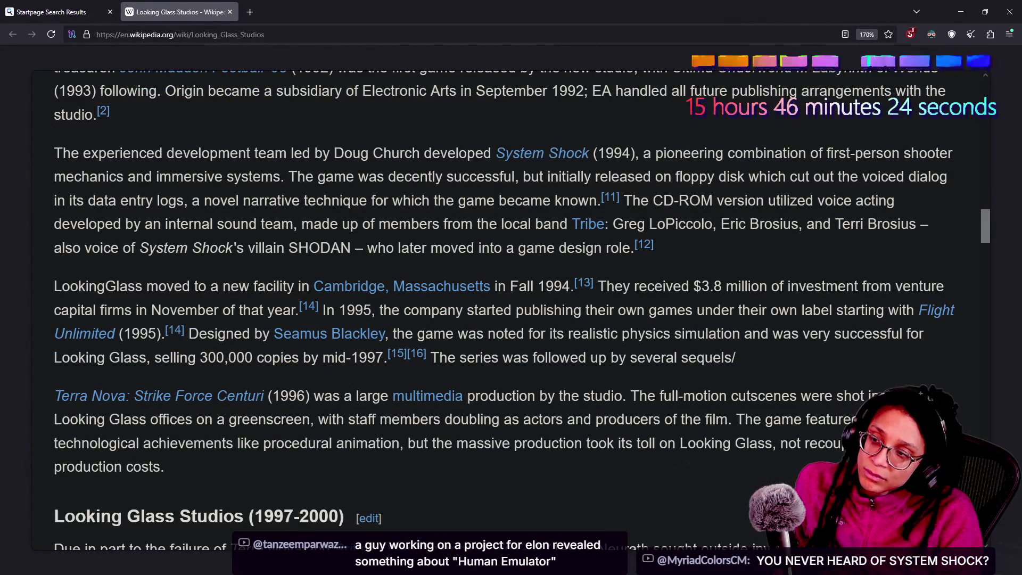
scroll(511, 311, "down", 6)
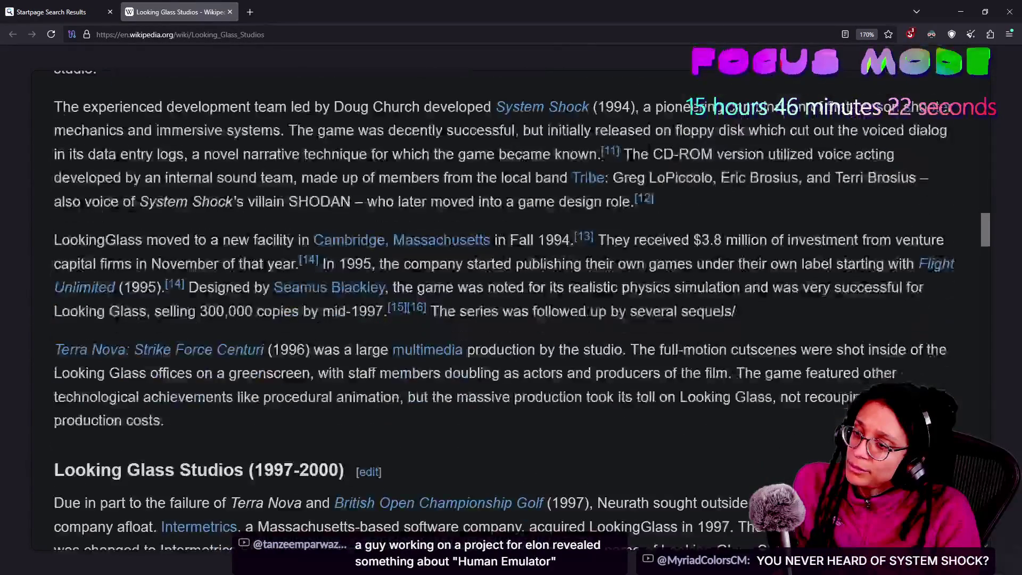
scroll(511, 310, "down", 3)
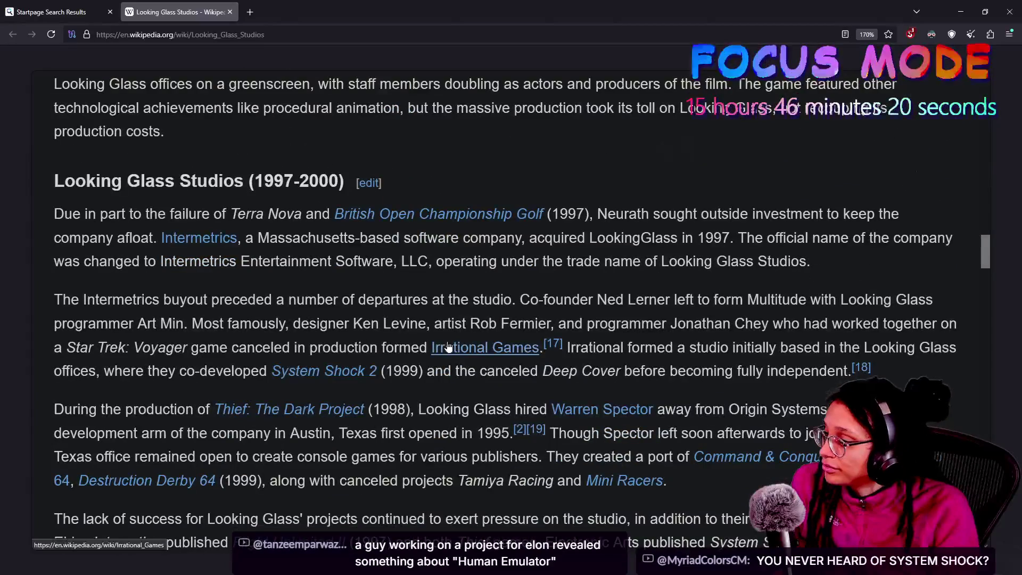
left_click_drag(235, 227, 532, 314)
left_click(532, 314)
scroll(511, 310, "up", 2)
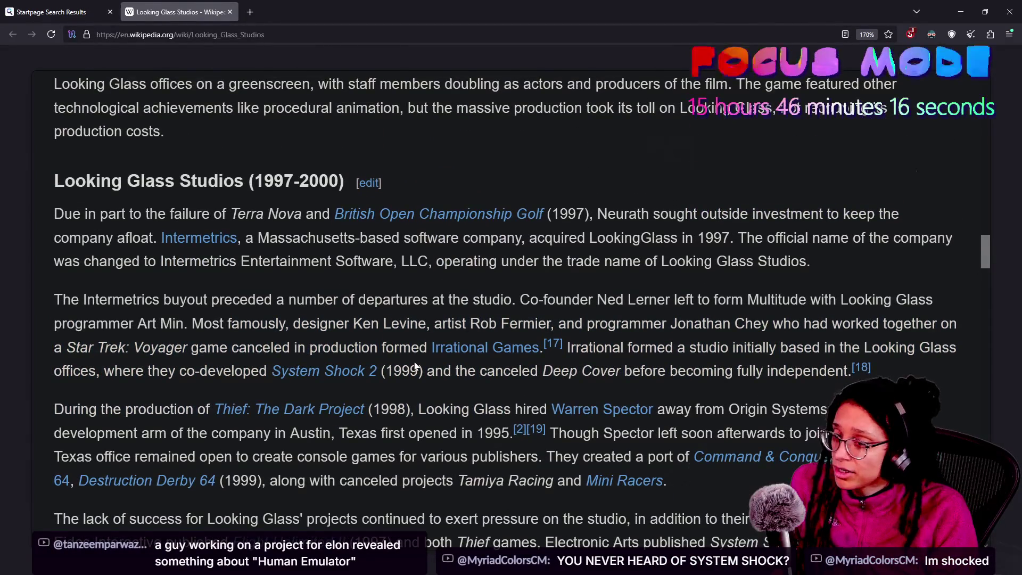
scroll(415, 365, "down", 2)
scroll(415, 366, "up", 2)
scroll(416, 365, "down", 2)
scroll(415, 365, "up", 2)
scroll(415, 365, "down", 3)
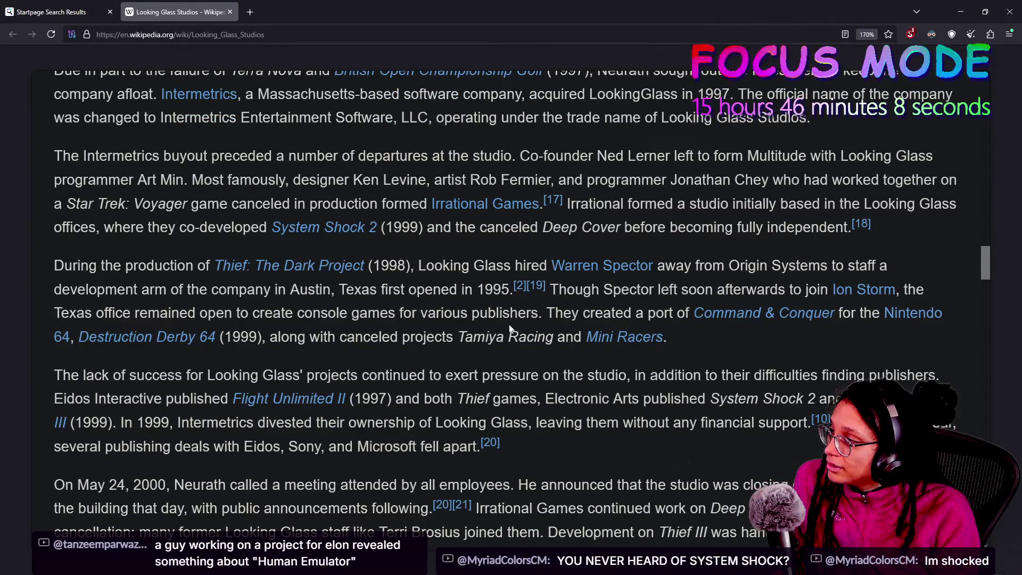
mouse_move(642, 309)
left_mouse_down()
mouse_move(836, 314)
mouse_move(698, 350)
left_mouse_up()
left_click(698, 350)
left_click_drag(572, 314, 500, 400)
left_click(500, 399)
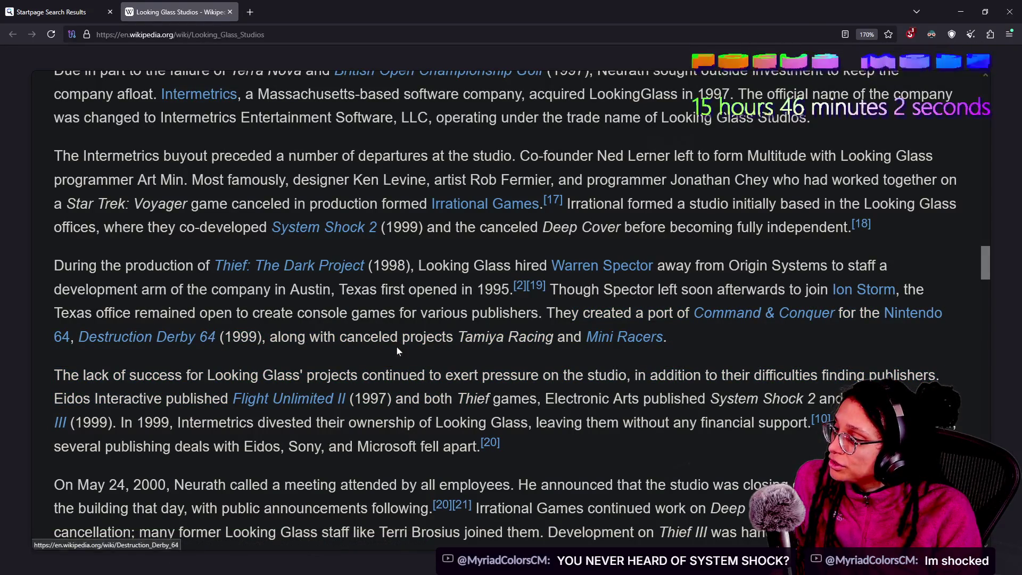
mouse_move(549, 313)
left_mouse_down()
mouse_move(378, 347)
mouse_move(269, 338)
left_mouse_up()
left_click(270, 338)
scroll(522, 303, "down", 2)
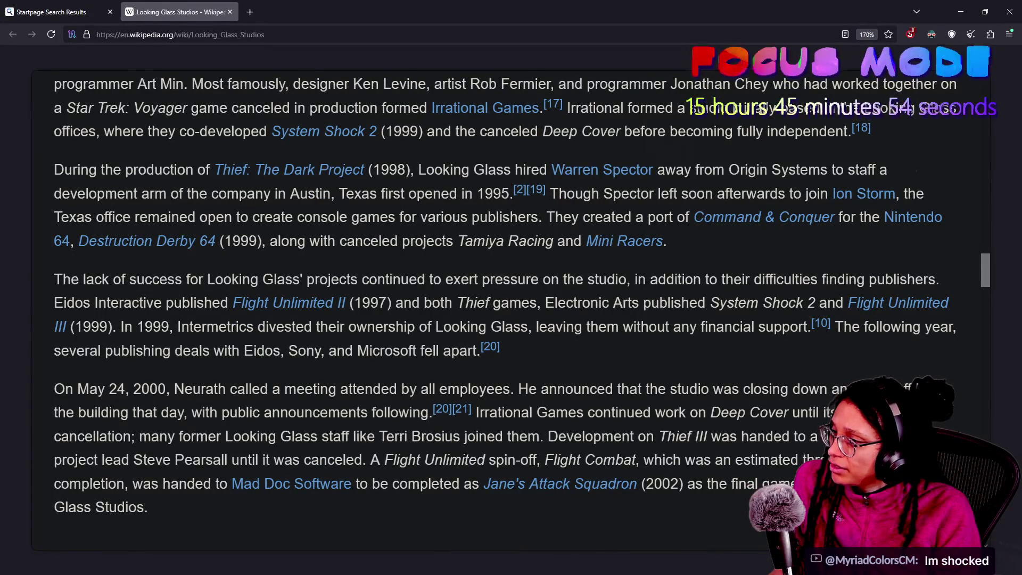
left_click(766, 216)
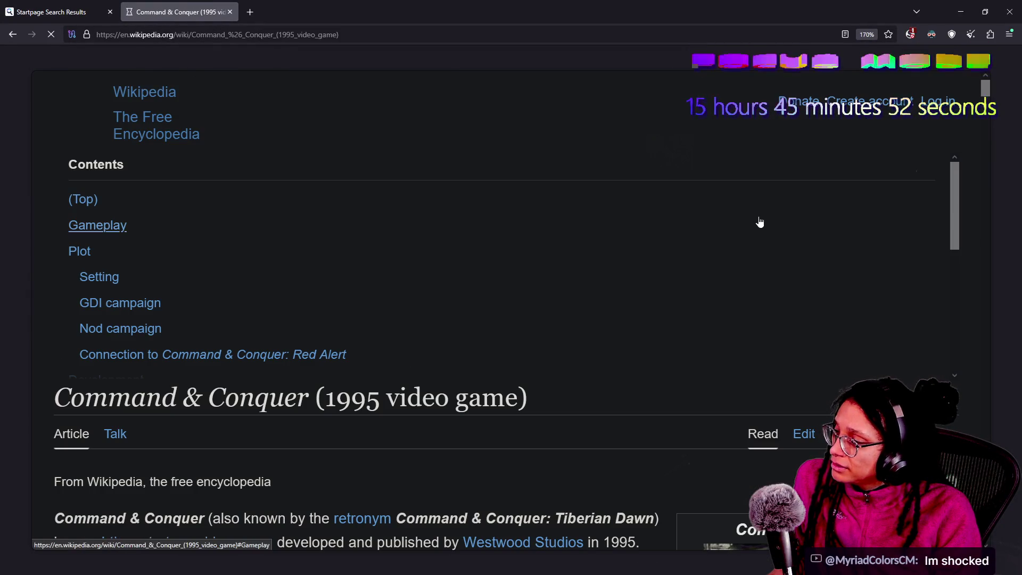
scroll(421, 318, "down", 5)
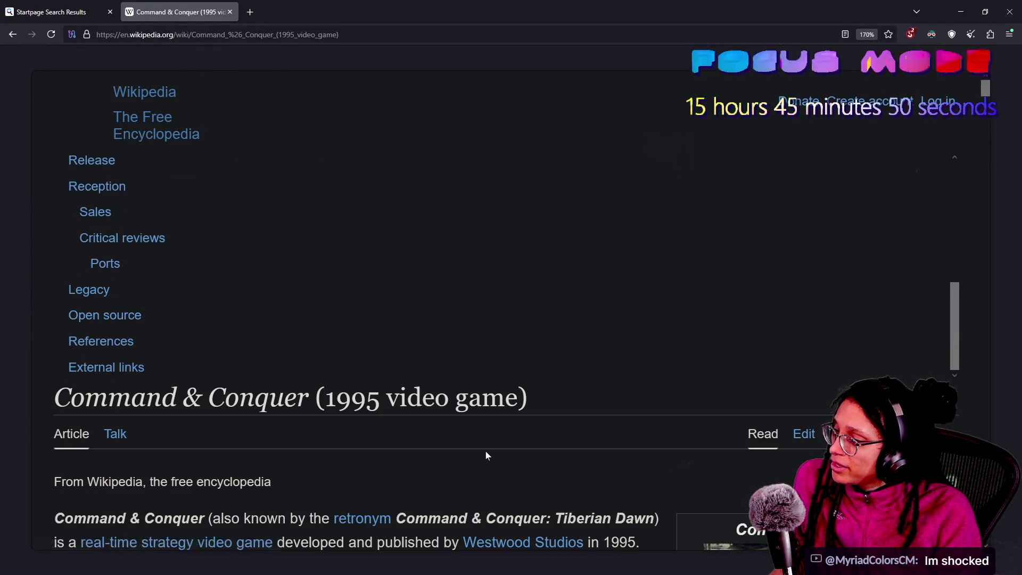
scroll(485, 451, "down", 5)
scroll(485, 451, "down", 10)
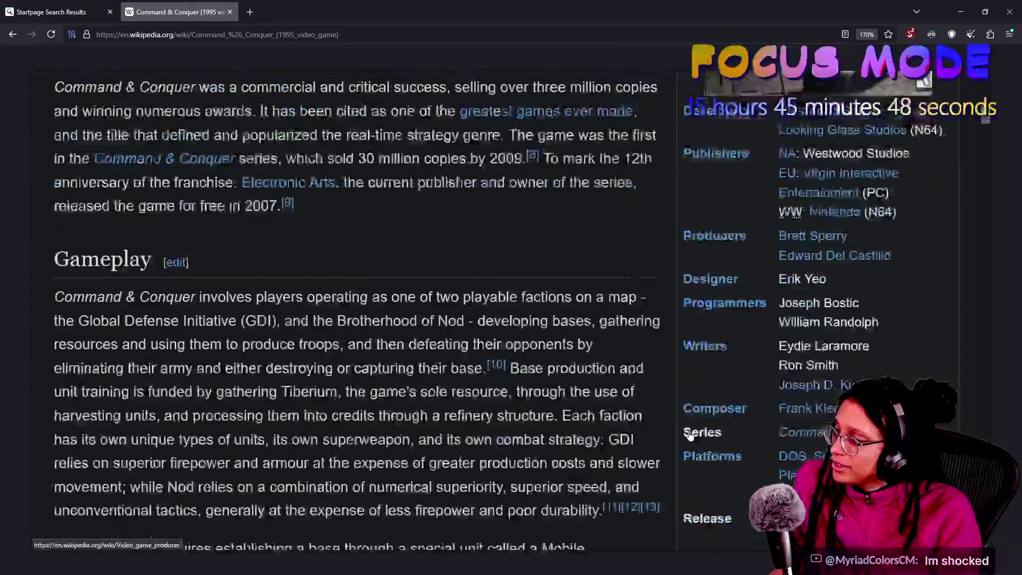
scroll(690, 433, "up", 5)
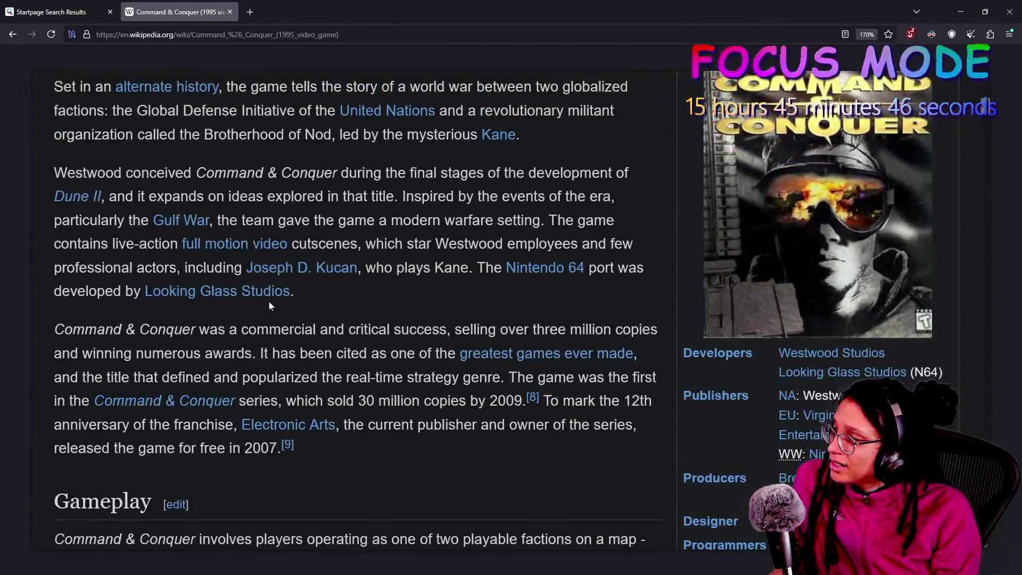
scroll(242, 299, "down", 15)
scroll(243, 304, "down", 20)
scroll(246, 301, "down", 20)
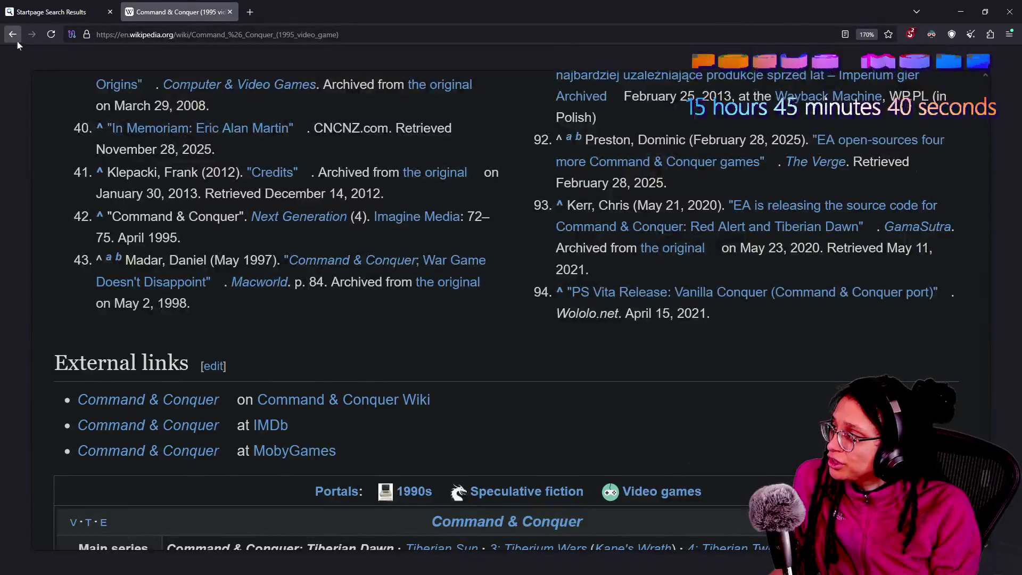
left_click(12, 35)
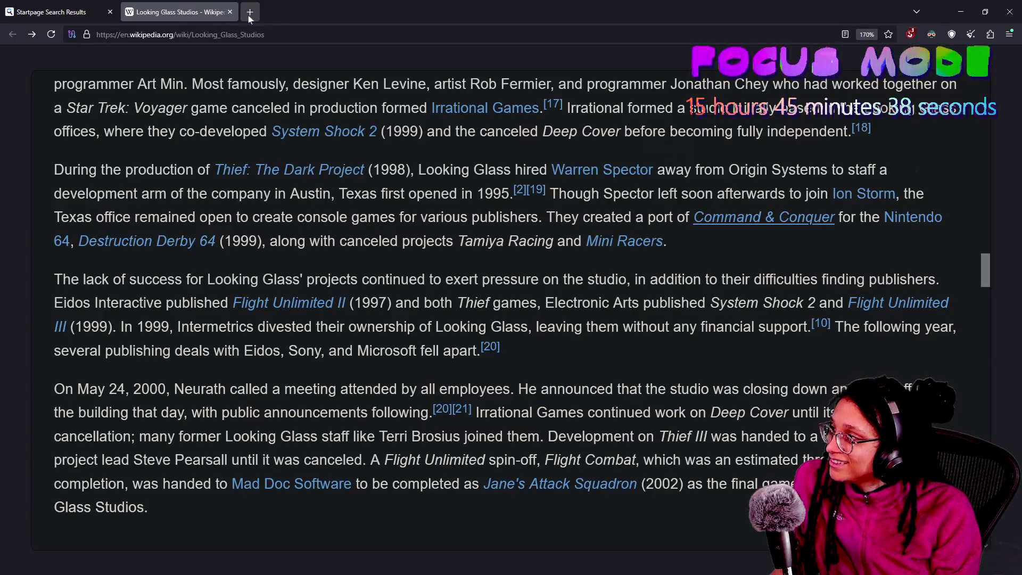
- Reopen the accidentally closed Looking Glass Studios Wikipedia tab
key("ctrl+w")
right_click(239, 310)
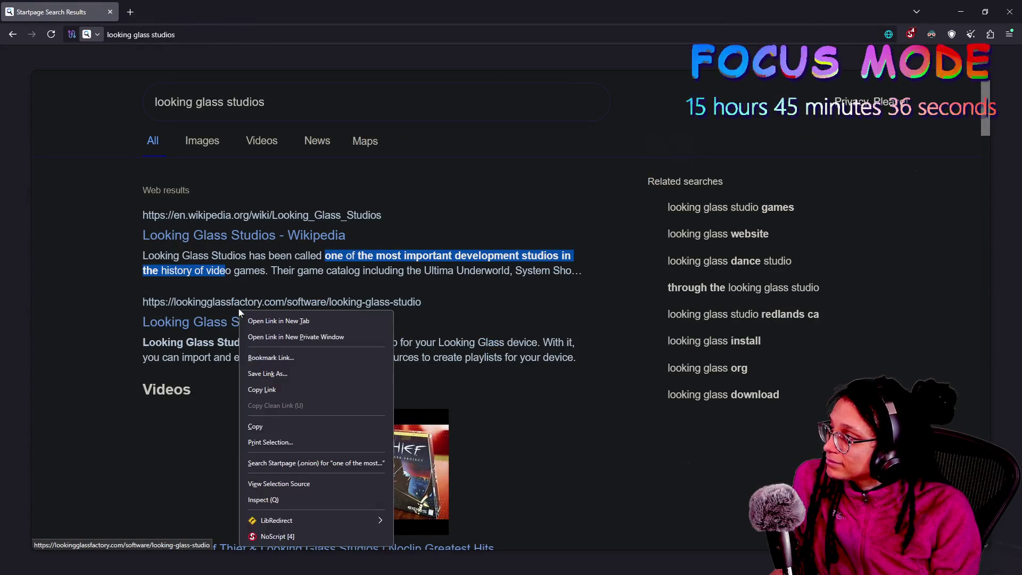
right_click(45, 12)
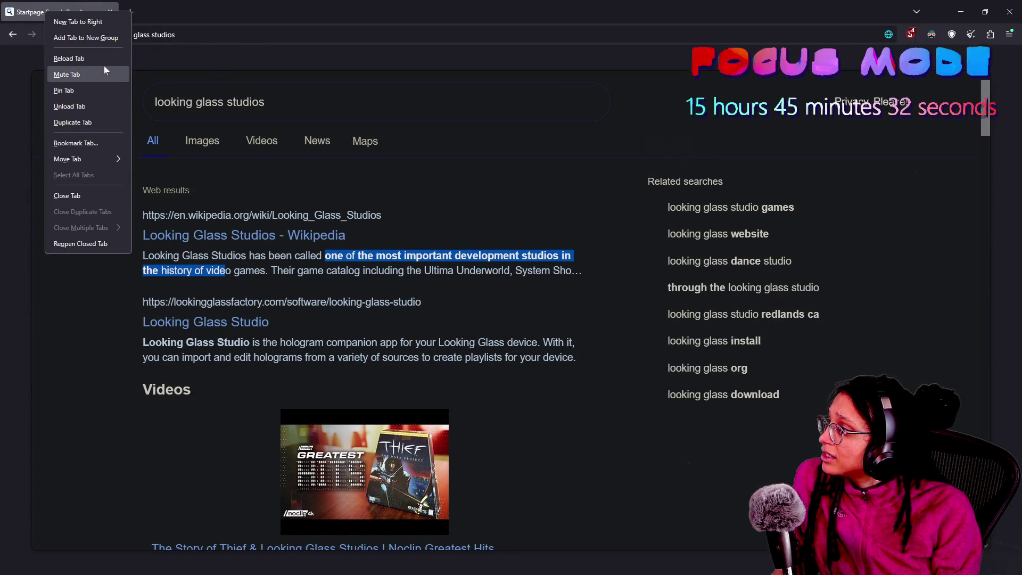
left_click(101, 243)
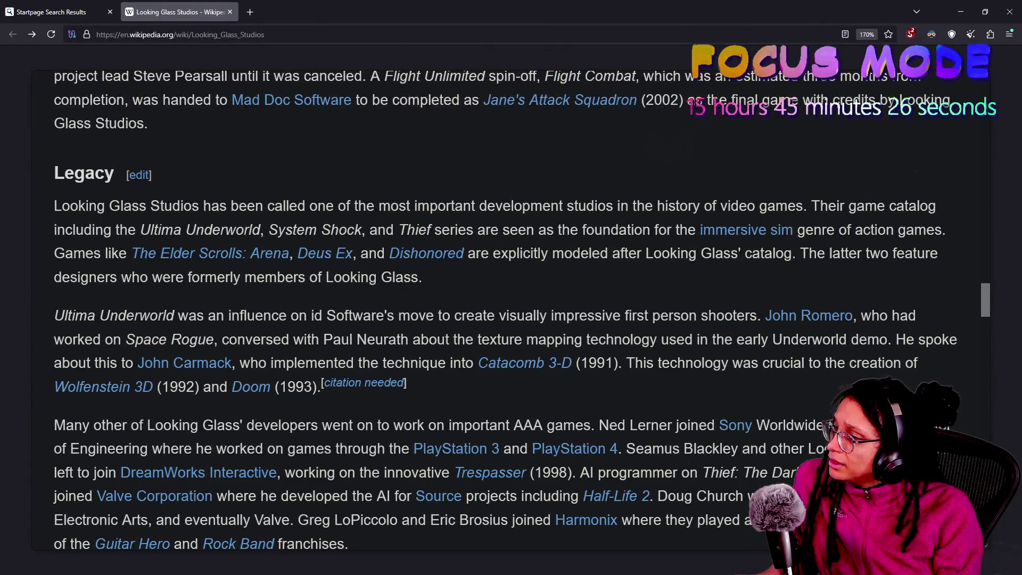
- Highlight the Legacy sentences about the game catalog and 'immersive sim' while reading
mouse_move(116, 229)
left_mouse_down()
mouse_move(700, 229)
mouse_move(752, 254)
mouse_move(590, 253)
mouse_move(700, 229)
mouse_move(618, 230)
left_mouse_up()
left_click(654, 230)
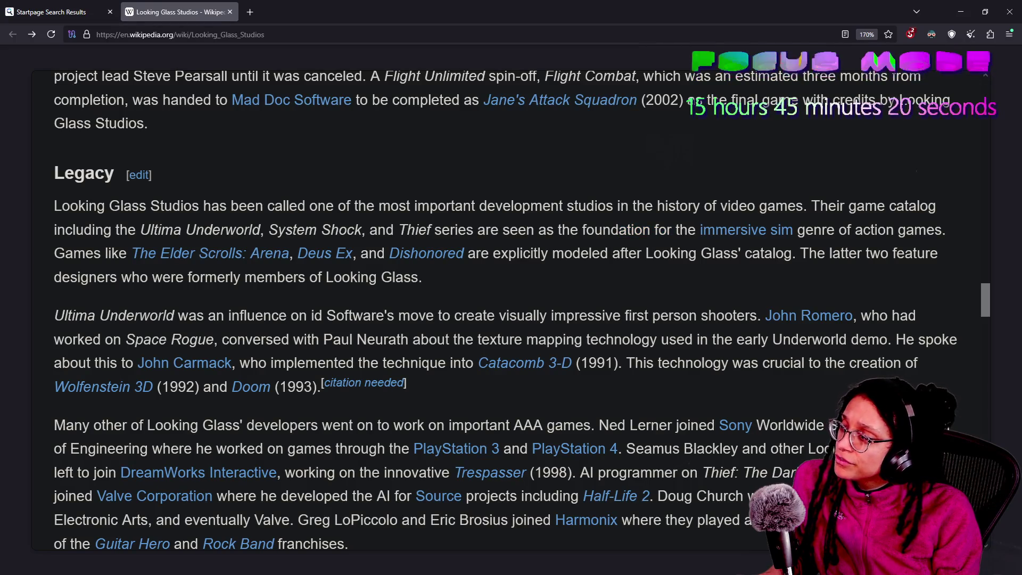
left_click_drag(696, 230, 766, 230)
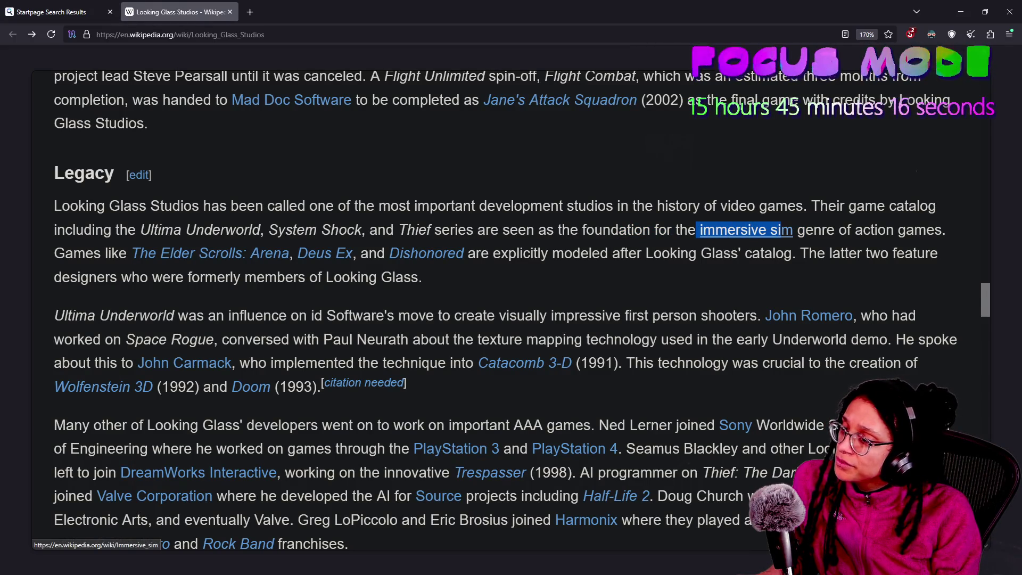
left_click(458, 275)
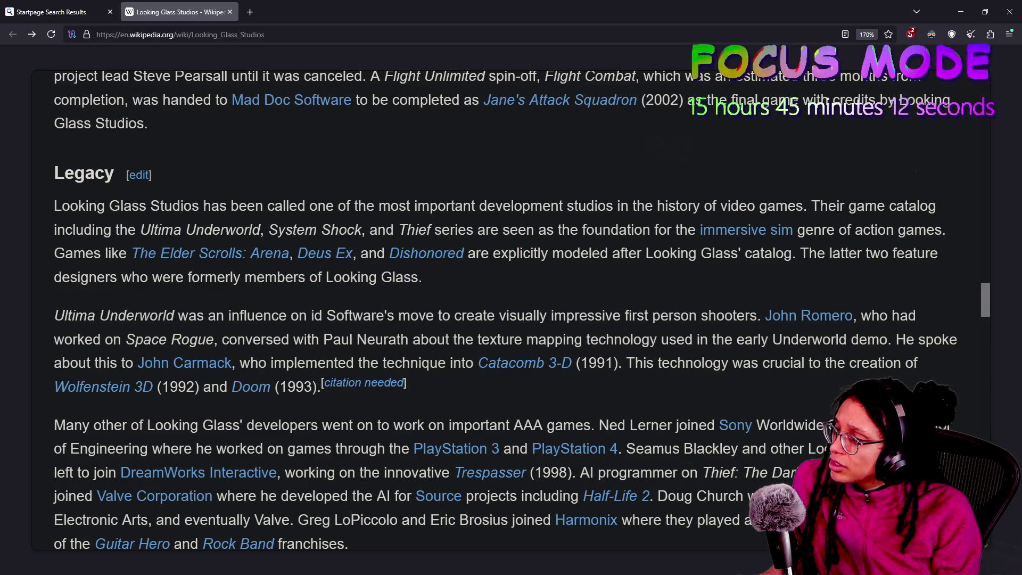
left_click(752, 253)
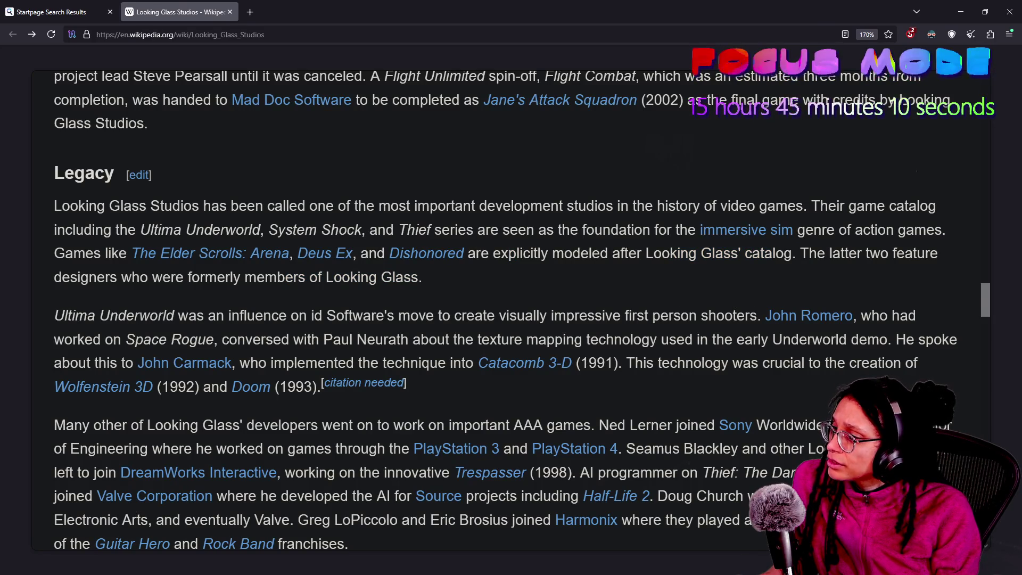
left_click_drag(324, 254, 404, 279)
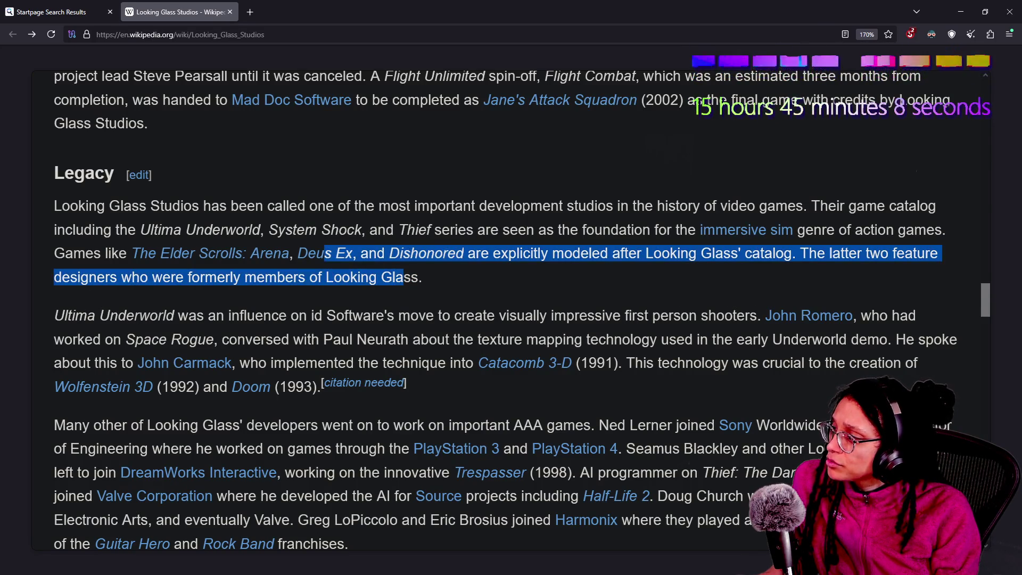
left_click(404, 279)
scroll(404, 279, "down", 1)
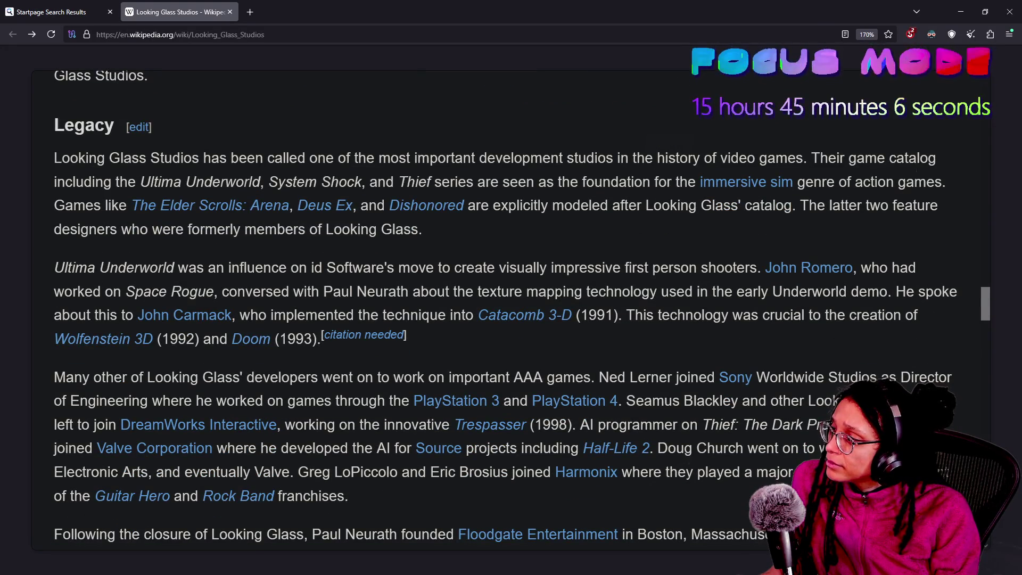
- Read the Ultima Underworld, texture mapping, Catacomb 3-D and former-developers passages, highlighting lines
mouse_move(158, 268)
left_mouse_down()
mouse_move(291, 267)
mouse_move(478, 291)
mouse_move(689, 267)
left_mouse_up()
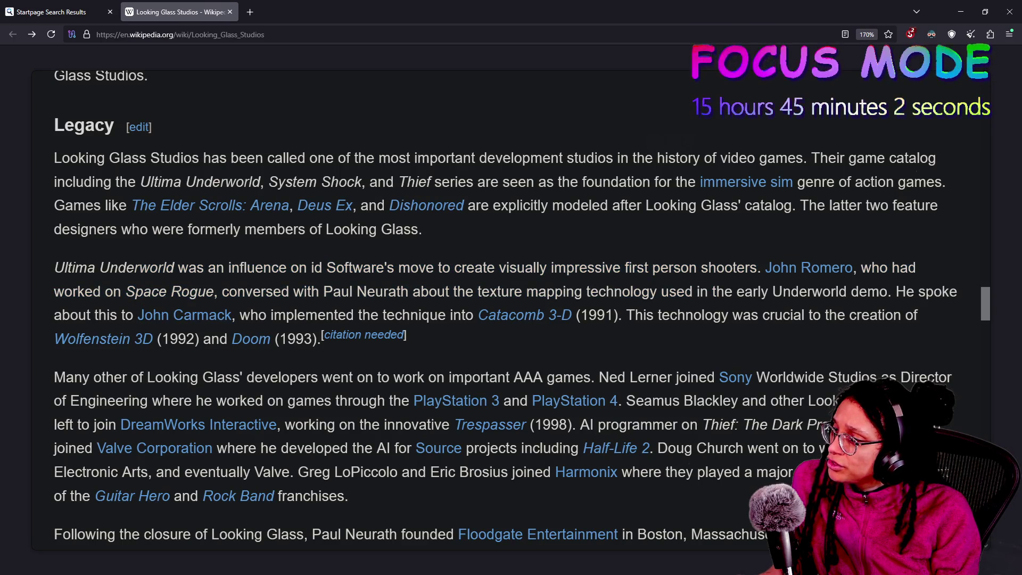
left_click_drag(546, 268, 725, 292)
left_click(725, 292)
scroll(723, 294, "down", 1)
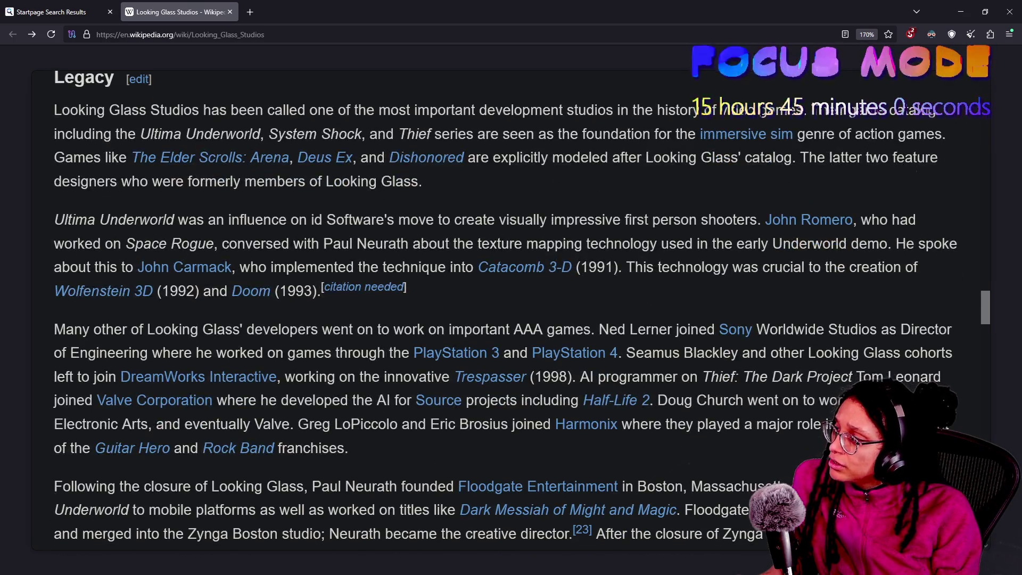
mouse_move(291, 219)
left_mouse_down()
mouse_move(308, 266)
mouse_move(371, 291)
mouse_move(438, 266)
left_mouse_up()
left_click_drag(367, 243, 407, 291)
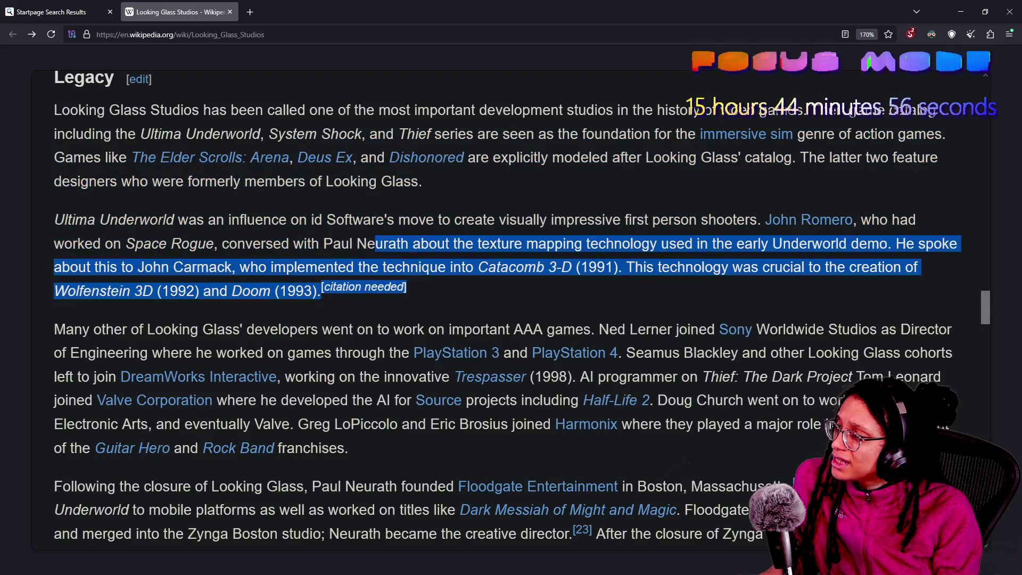
left_click(462, 296)
left_click_drag(327, 207, 573, 266)
left_click(554, 313)
scroll(553, 312, "down", 2)
left_click_drag(255, 216, 729, 362)
left_click(729, 366)
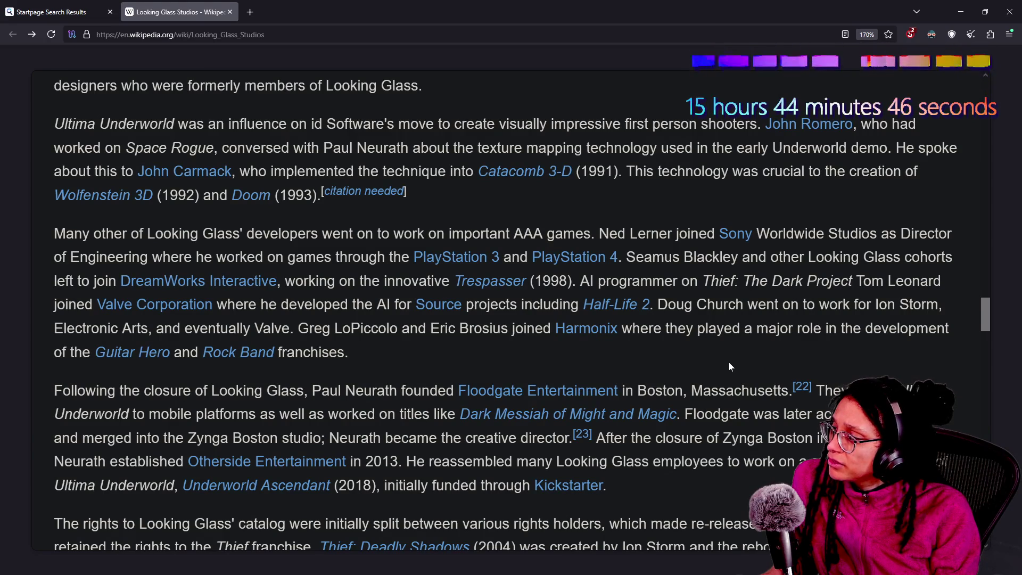
scroll(729, 366, "down", 3)
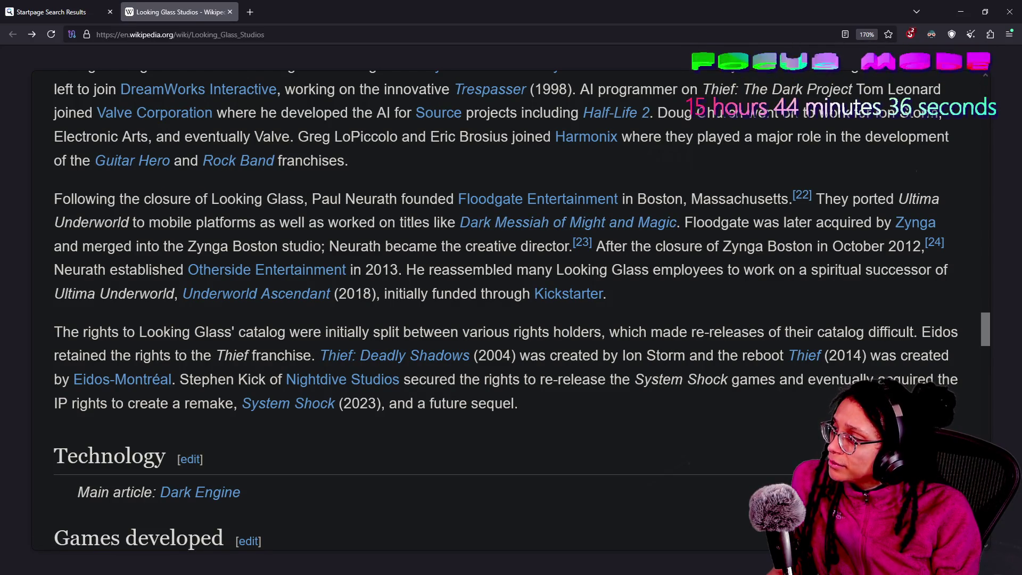
- Highlight the Paul Neurath, Floodgate acquisition and Zynga Boston closure sentences
left_click_drag(263, 200, 253, 212)
left_click_drag(313, 199, 452, 200)
mouse_move(537, 200)
left_mouse_down()
mouse_move(798, 208)
mouse_move(686, 225)
mouse_move(778, 200)
left_mouse_up()
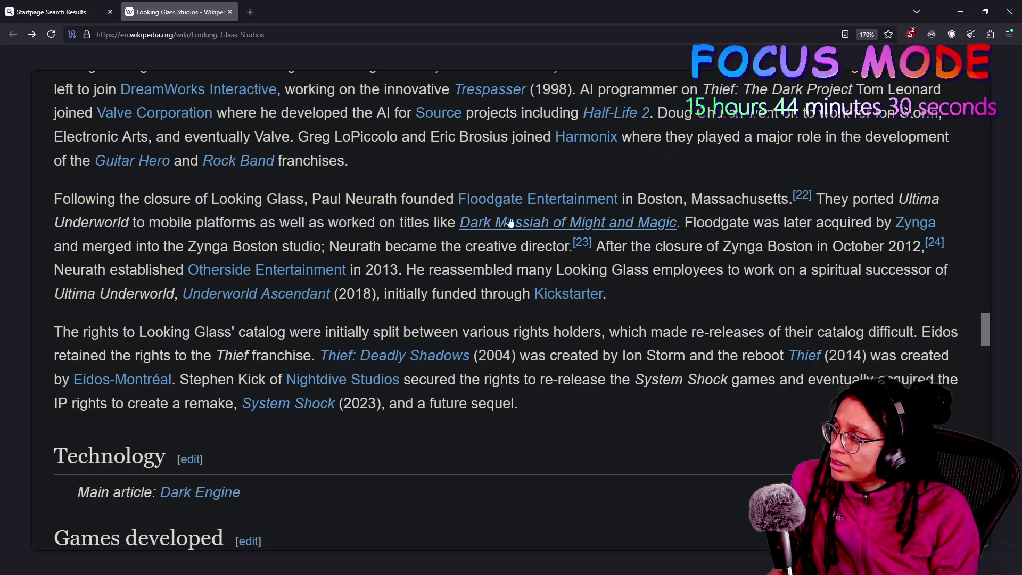
mouse_move(685, 223)
left_mouse_down()
mouse_move(573, 245)
mouse_move(685, 222)
left_mouse_up()
left_click_drag(147, 246, 467, 246)
left_click_drag(313, 245, 438, 246)
left_click(438, 246)
left_click_drag(321, 246, 454, 246)
left_click(454, 246)
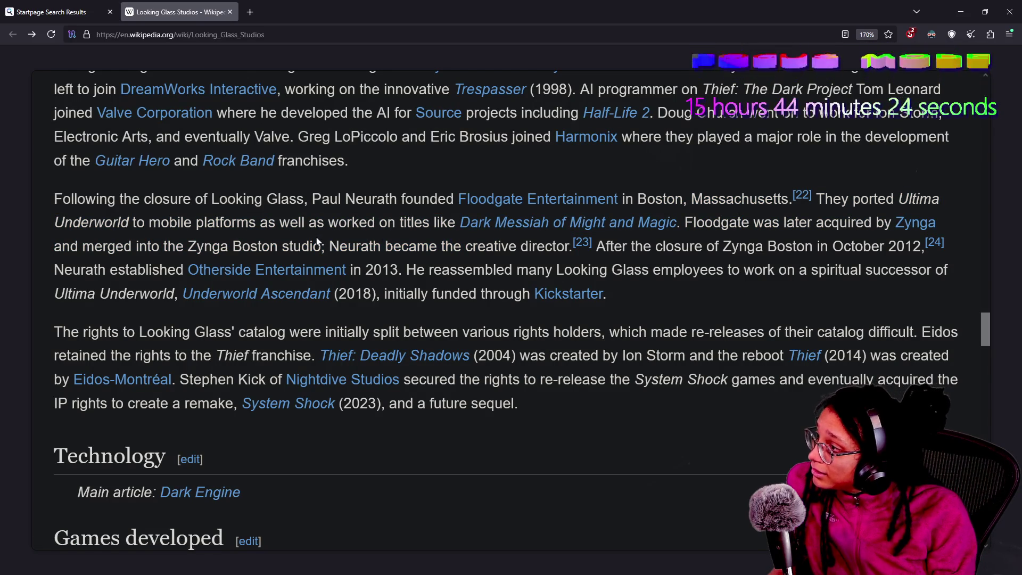
mouse_move(653, 246)
left_mouse_down()
mouse_move(566, 270)
mouse_move(749, 246)
left_mouse_up()
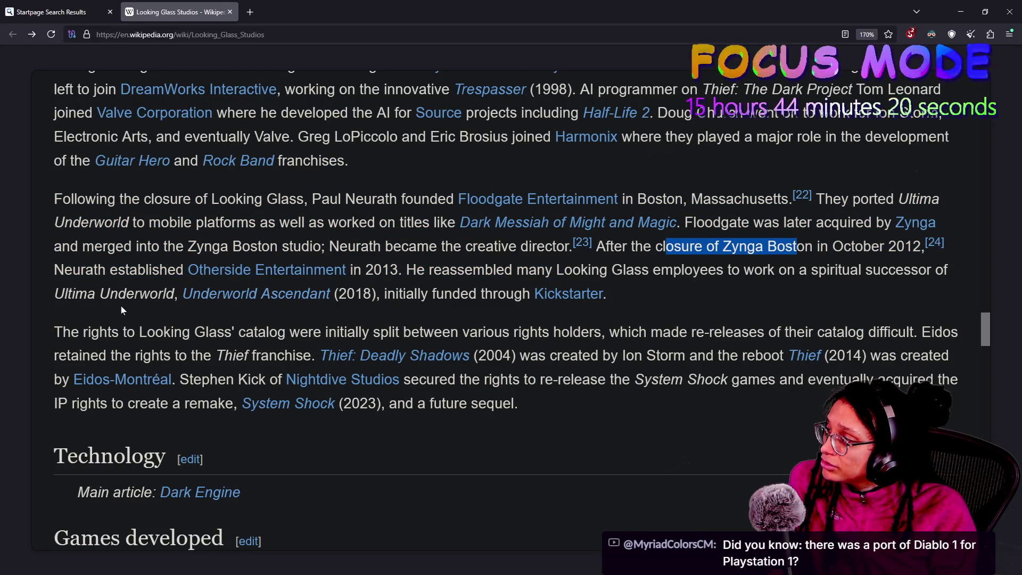
- Highlight the Otherside Entertainment Kickstarter sentence and open the Underworld Ascendant article
left_click_drag(168, 269, 321, 283)
left_click_drag(417, 269, 473, 269)
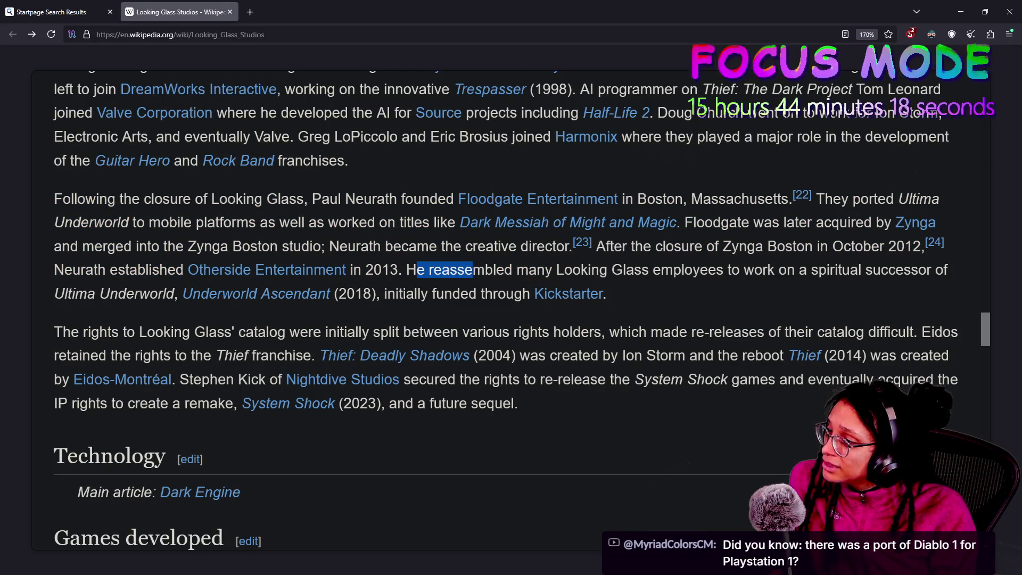
mouse_move(402, 269)
left_mouse_down()
mouse_move(649, 301)
mouse_move(463, 306)
left_mouse_up()
left_click(651, 301)
left_click(463, 306)
left_click(294, 304)
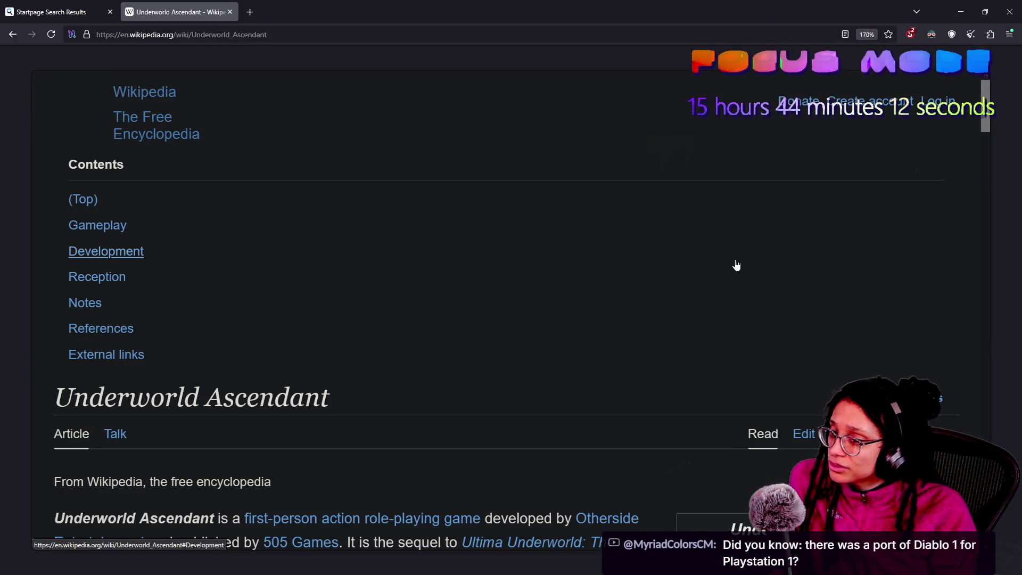
- Scroll the Underworld Ascendant article down to its Reception section
scroll(740, 265, "down", 10)
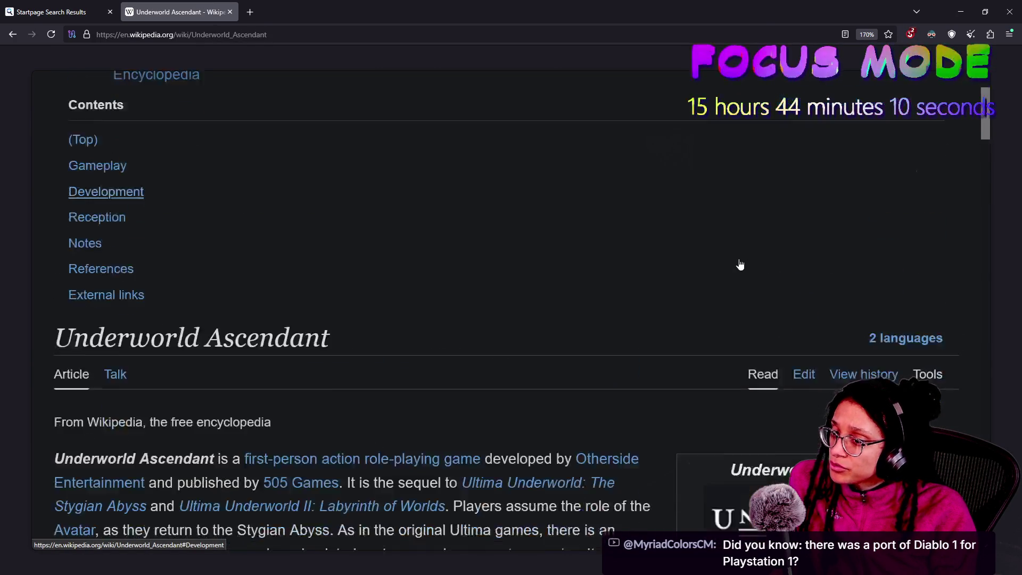
scroll(740, 264, "down", 1)
scroll(740, 265, "up", 1)
scroll(460, 324, "down", 4)
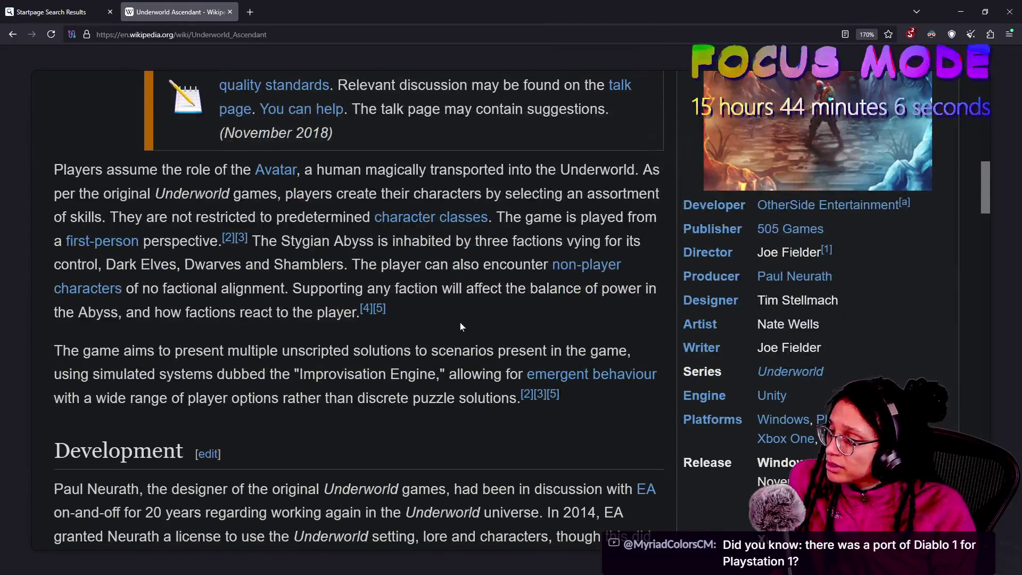
scroll(460, 327, "down", 1)
scroll(460, 327, "up", 1)
scroll(460, 327, "down", 2)
scroll(460, 327, "down", 6)
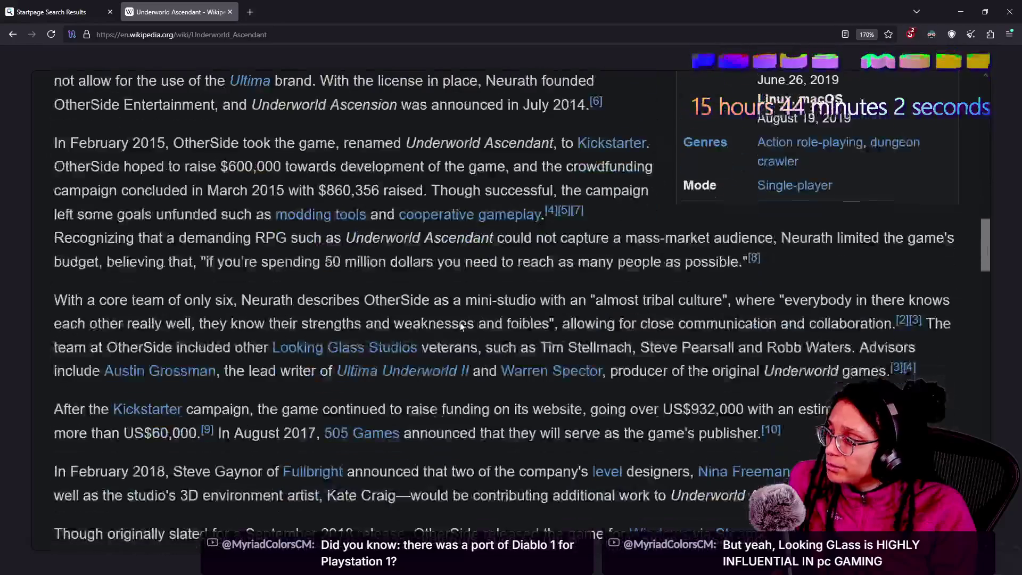
scroll(460, 325, "down", 5)
scroll(460, 324, "up", 2)
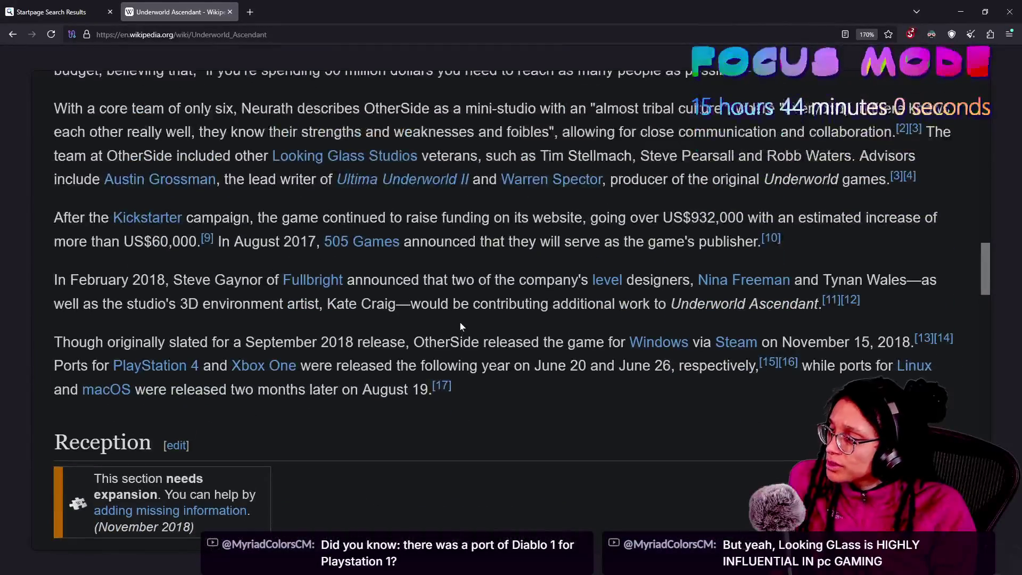
scroll(460, 325, "down", 1)
scroll(460, 324, "down", 4)
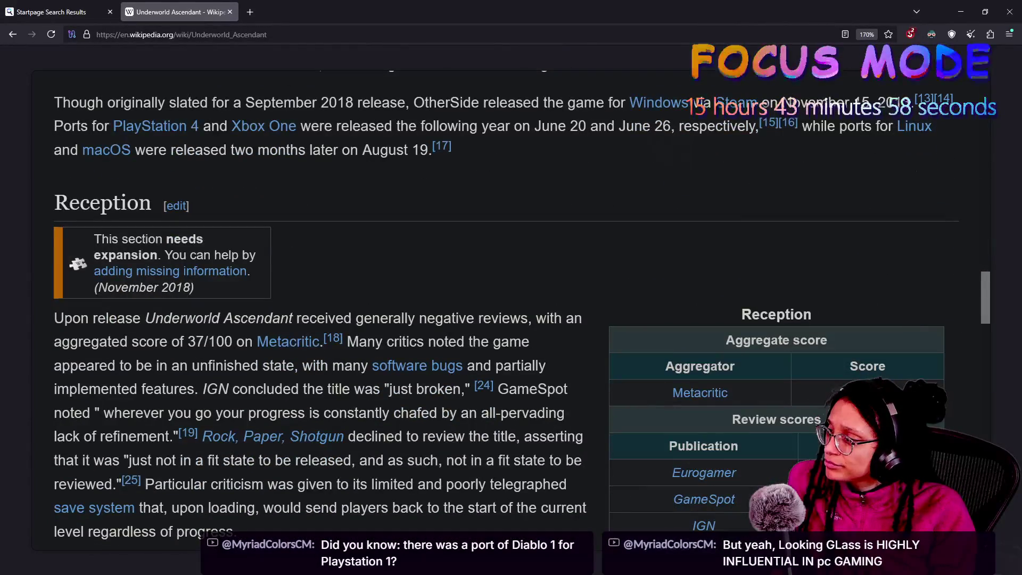
- Highlight the 37/100 Metacritic score sentence and follow its [18] citation to Metacritic
left_click_drag(195, 318, 478, 318)
mouse_move(54, 317)
left_mouse_down()
mouse_move(529, 318)
mouse_move(270, 346)
left_mouse_up()
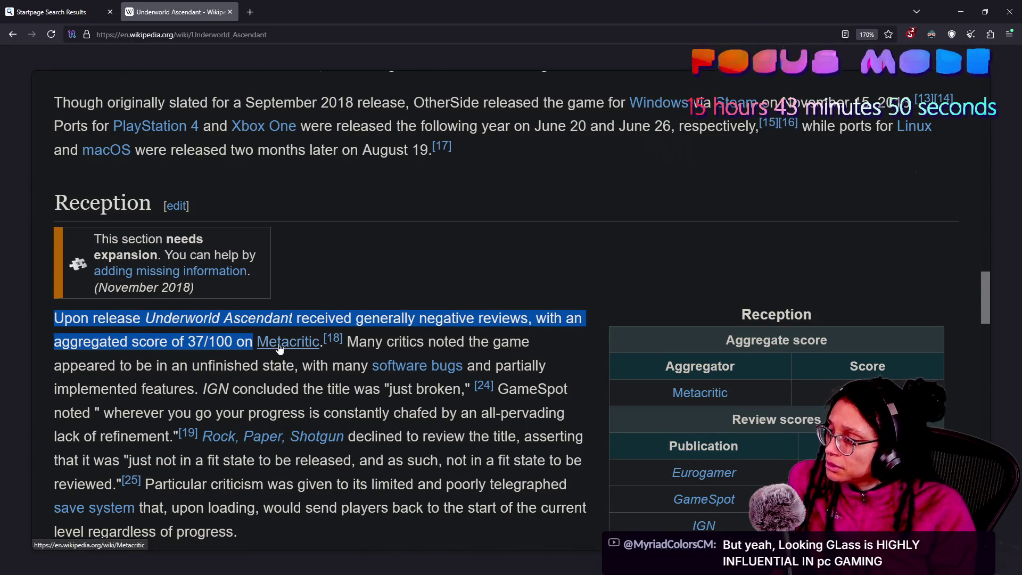
left_click(333, 338)
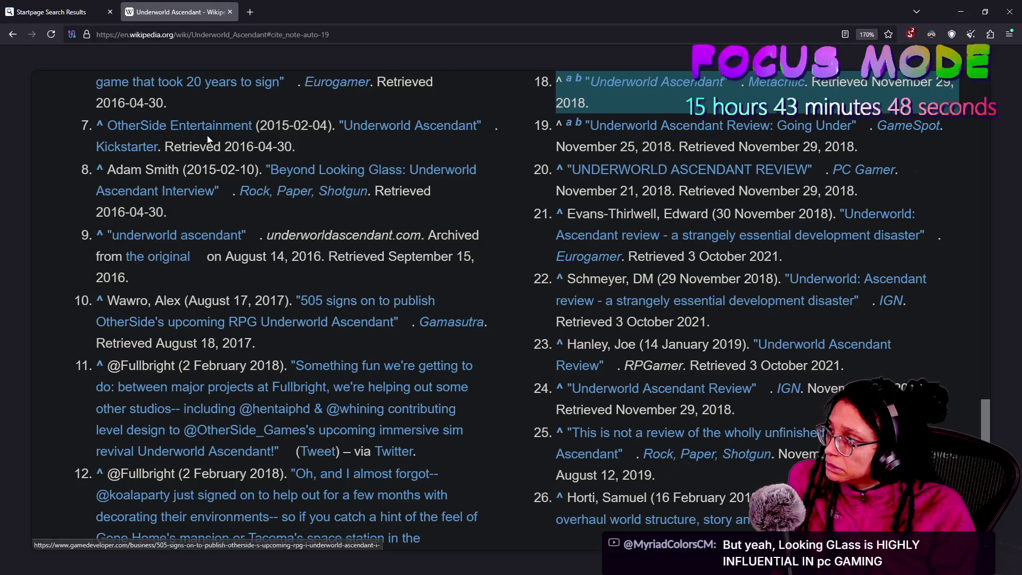
left_click(654, 81)
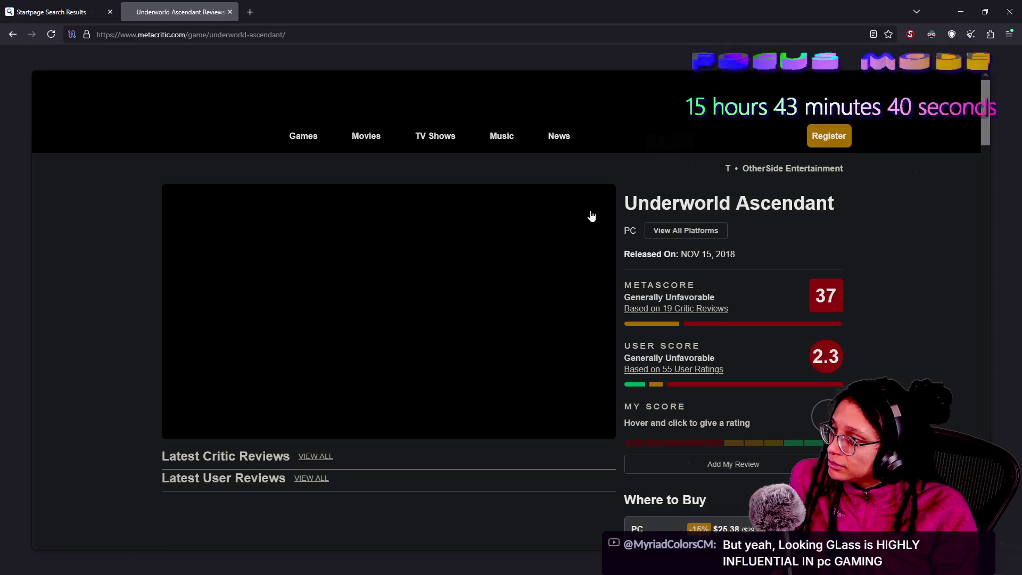
- Temporarily trust metacritic.com and googletagmanager.com scripts in NoScript and reload
left_click(909, 34)
left_click(664, 84)
left_click(665, 97)
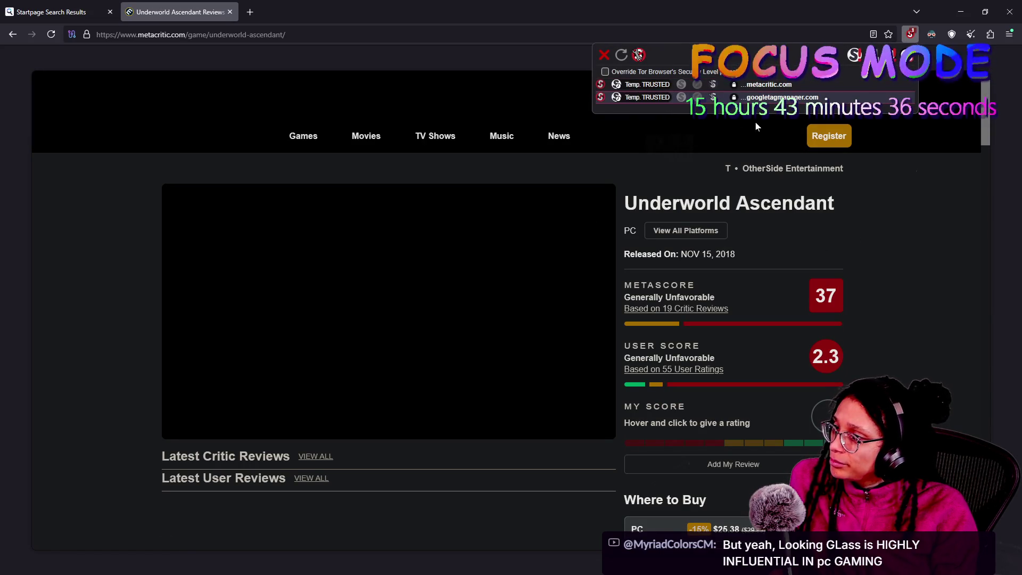
left_click(904, 172)
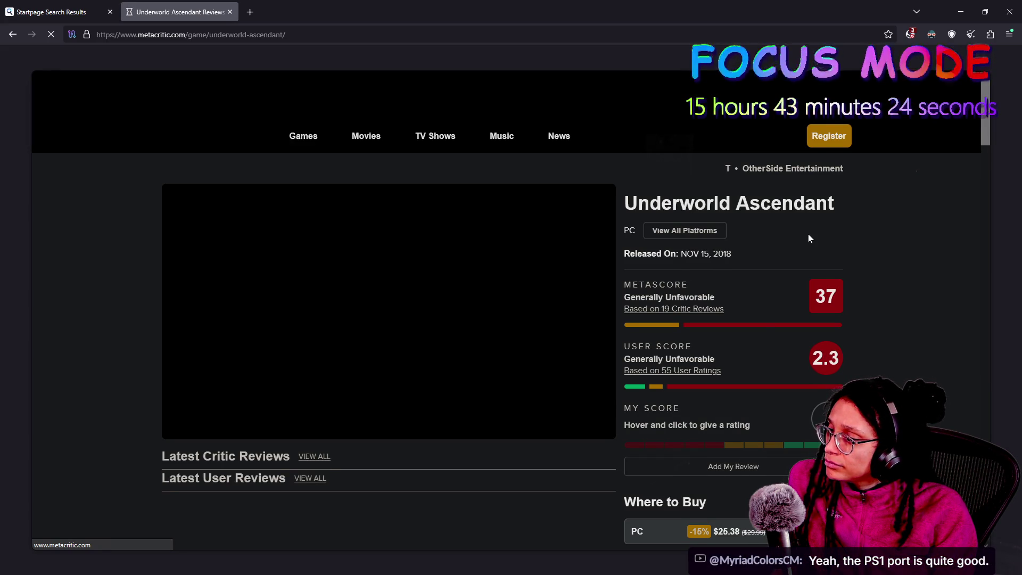
- Scroll down to the critic and user reviews and zoom in to read them
left_click(910, 34)
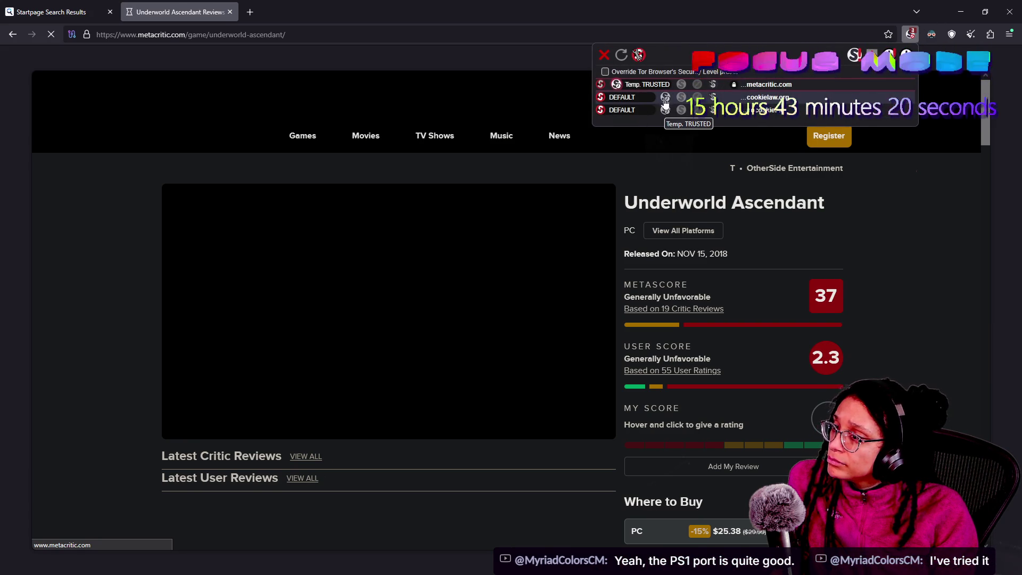
left_click_drag(758, 184, 660, 182)
scroll(582, 320, "down", 2)
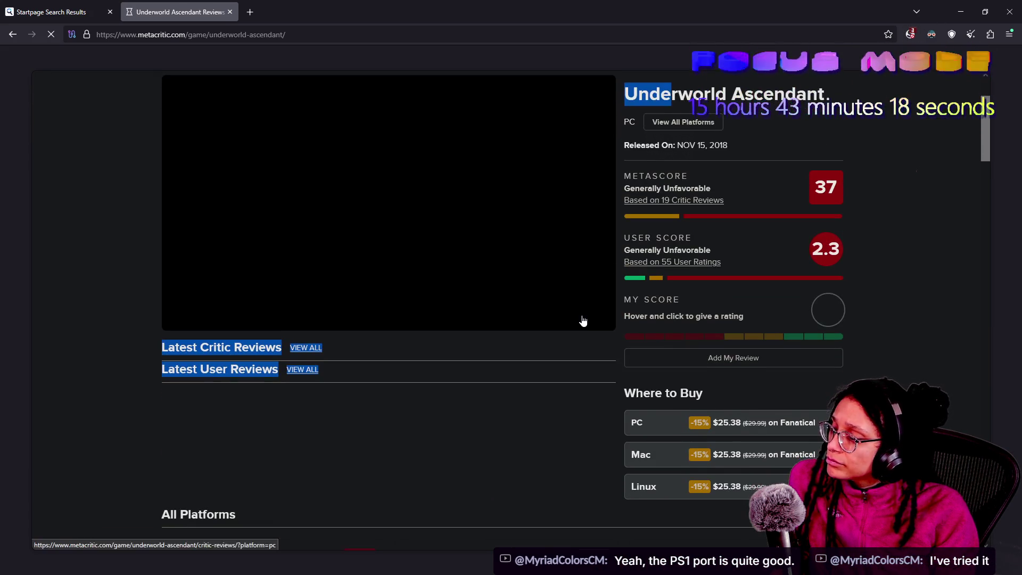
scroll(583, 320, "down", 4)
scroll(546, 321, "down", 2)
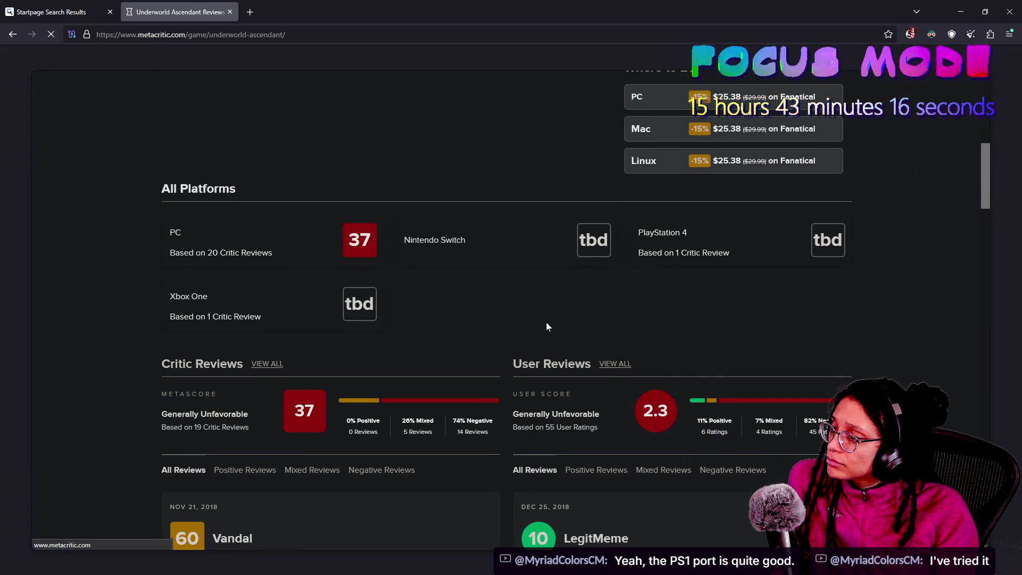
scroll(367, 298, "down", 4)
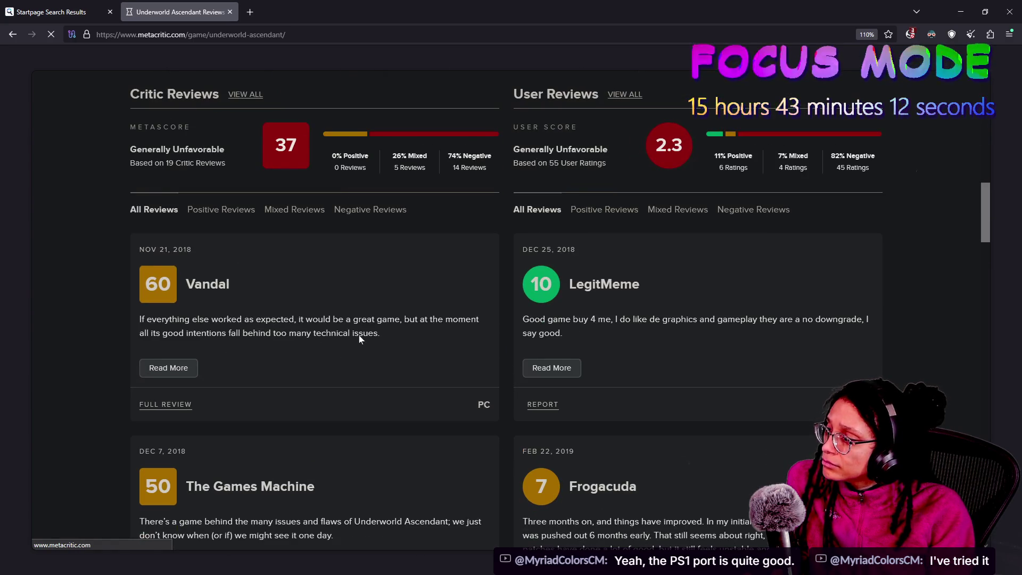
key("ctrl+plus")
scroll(305, 366, "down", 2)
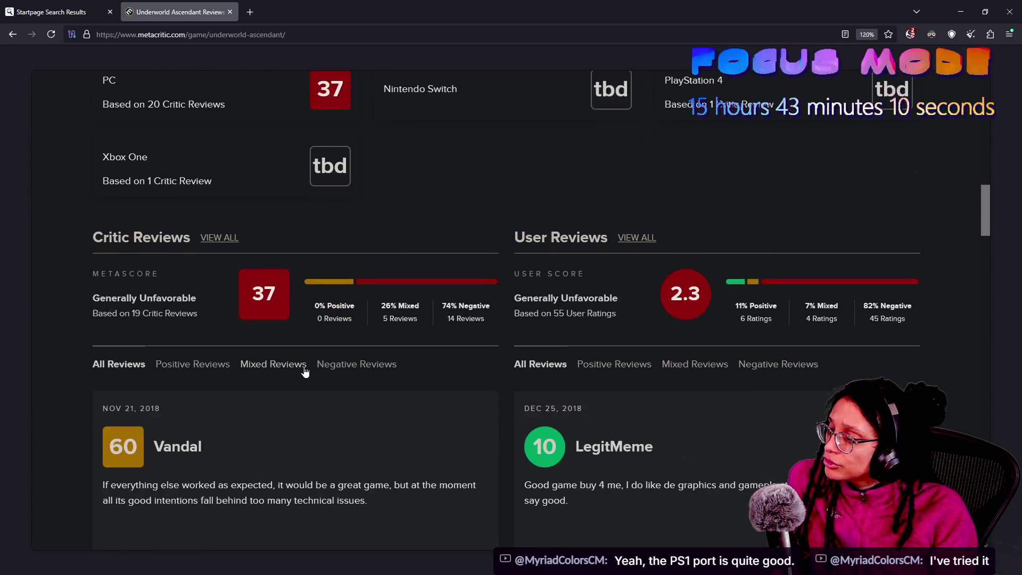
scroll(304, 371, "down", 1)
left_click_drag(569, 368, 554, 288)
left_click(649, 366)
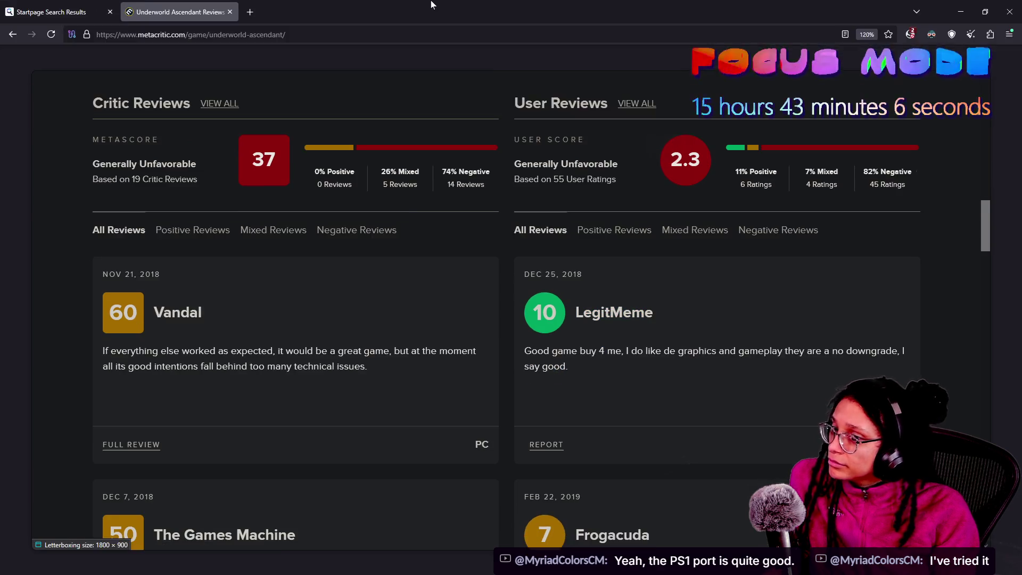
key("alt+Tab")
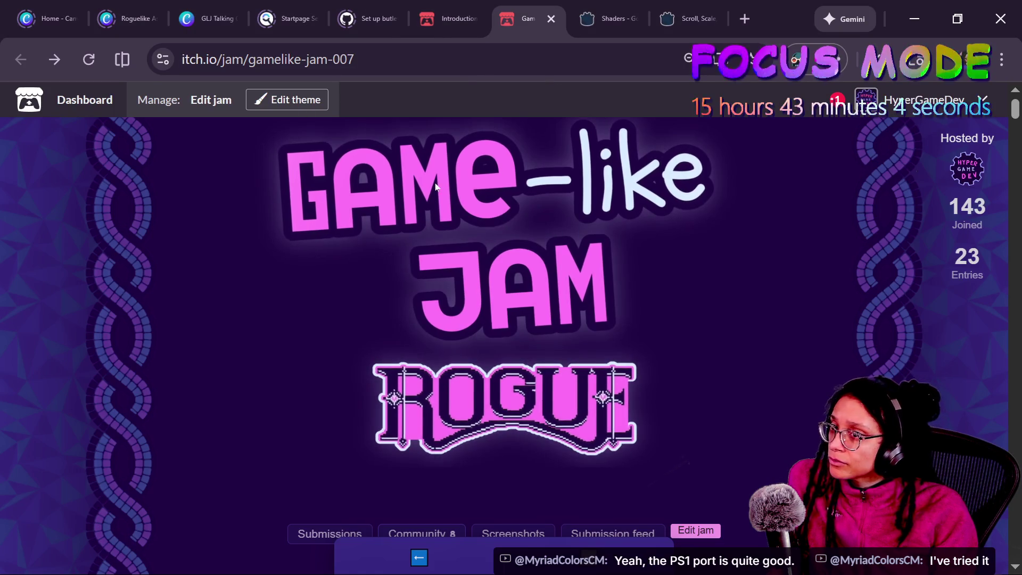
- Return to manage_ideas.gd and review lines 11–14 of generate_thoughts
key("alt+Tab")
left_click(505, 238)
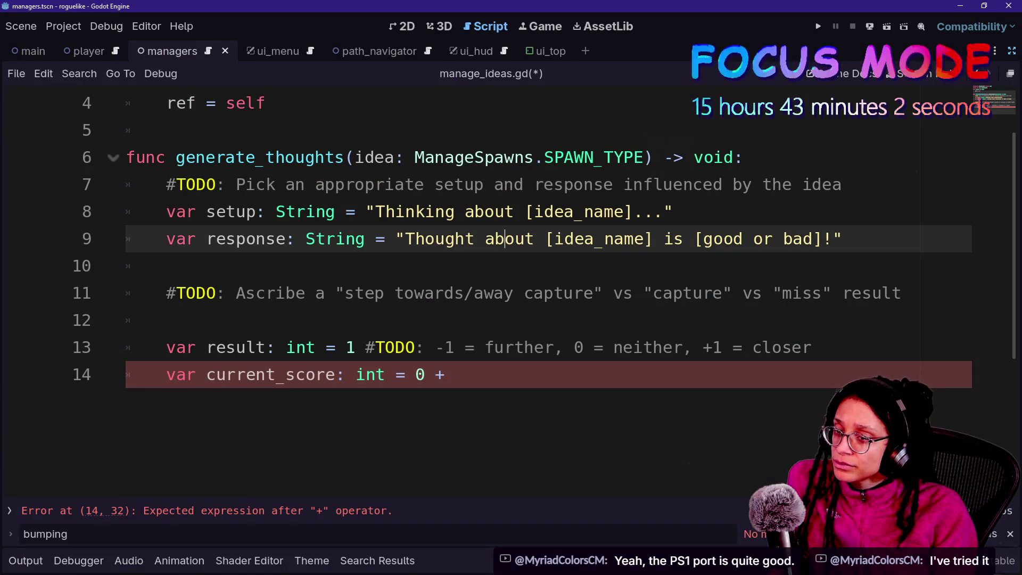
key("Down")
key("Down")
key("Up")
key("Up")
key("Up")
key("Down")
key("Down")
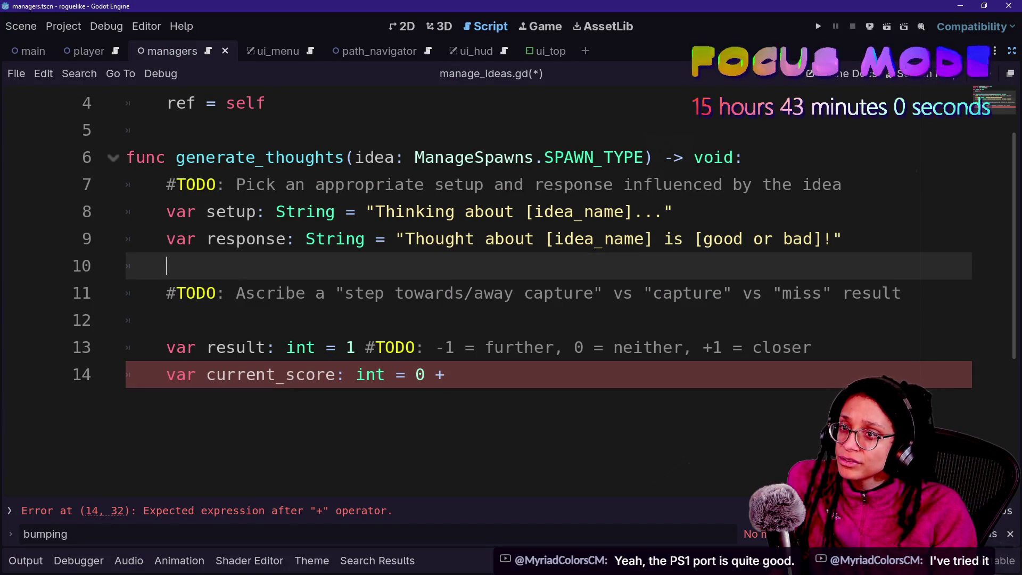
key("Up")
key("Up")
left_click_drag(404, 293, 445, 375)
left_click(445, 374)
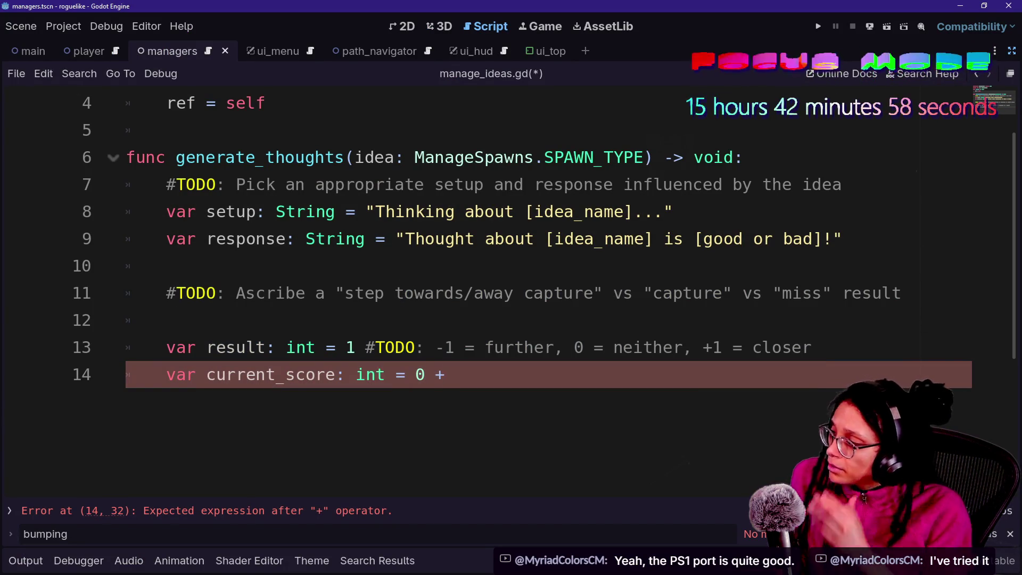
- Finish line 14 as 'var current_score: int = 0 + result' and save the script
type(" re")
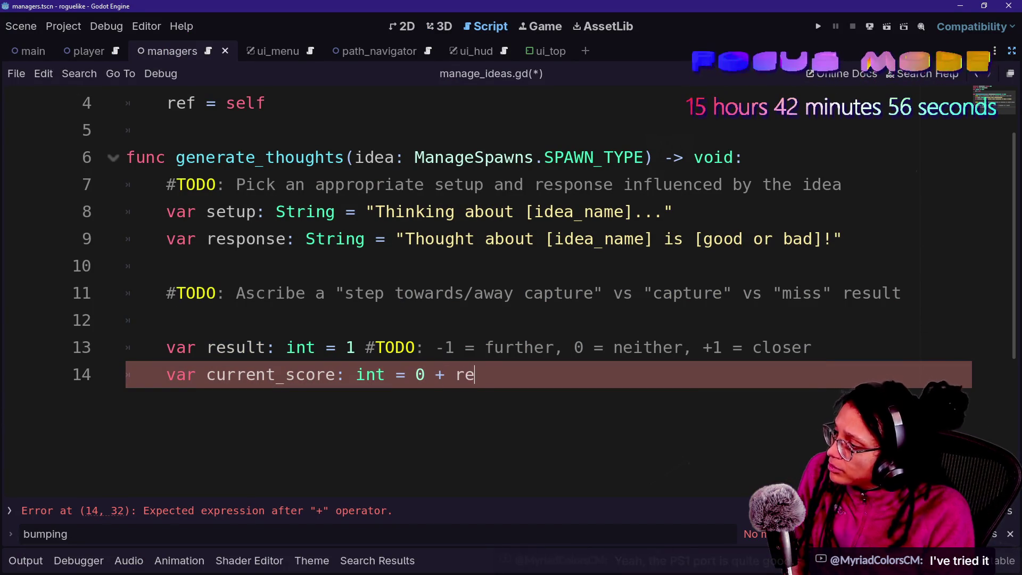
type("sult")
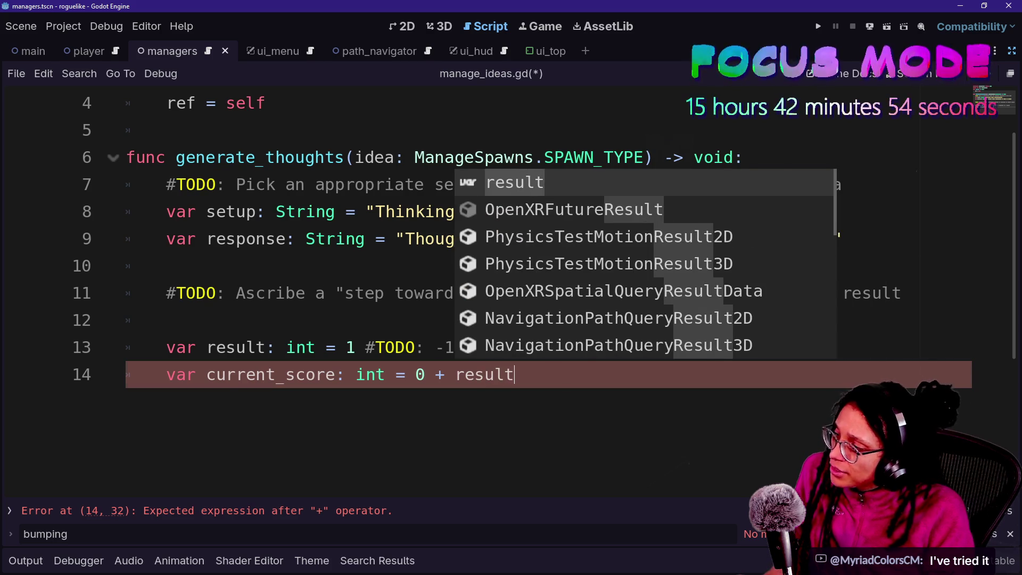
left_click_drag(385, 347, 405, 375)
left_click(514, 374)
key("ctrl+s")
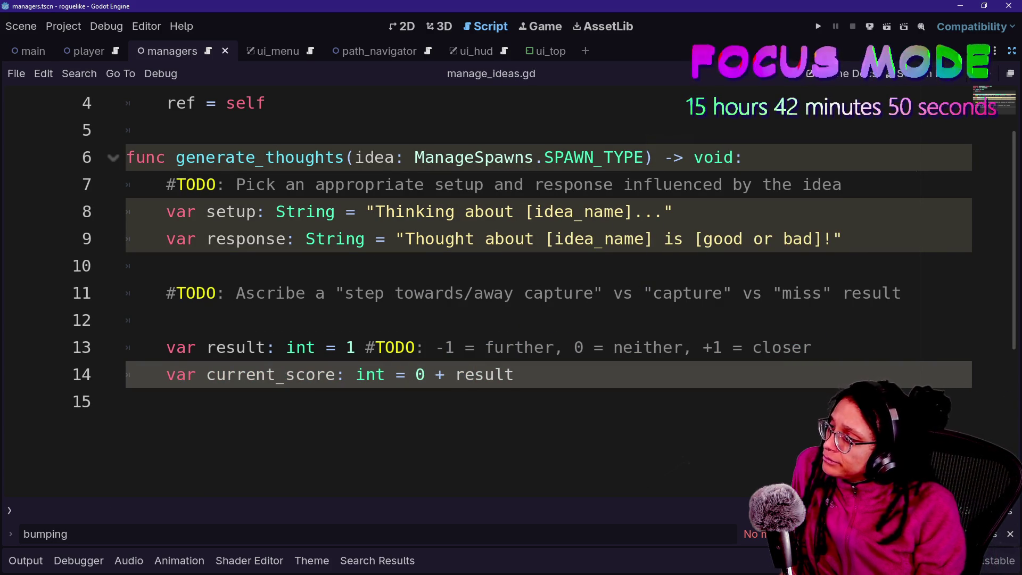
key("Return")
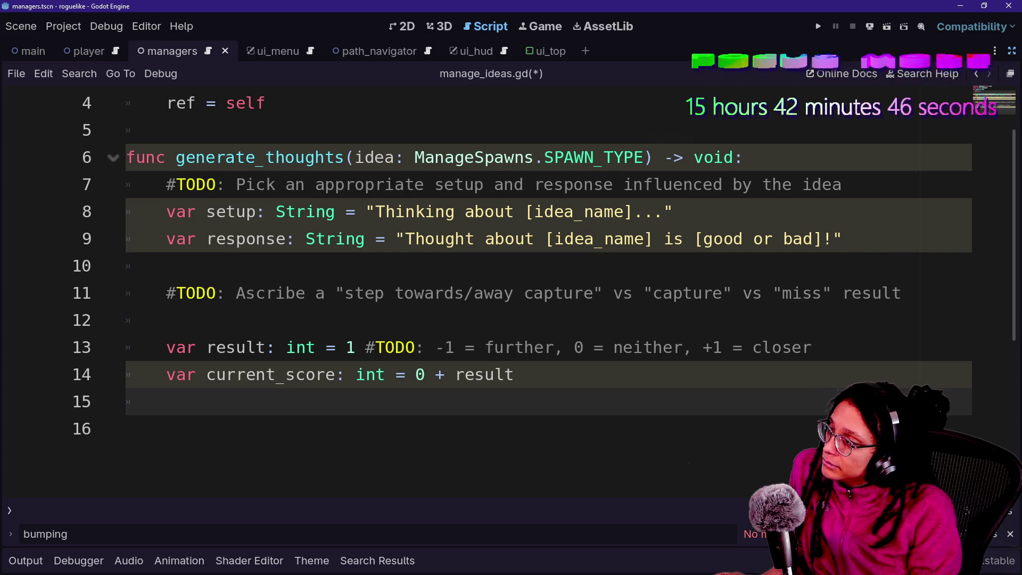
key("BackSpace")
- Move the result and current_score lines above the setup lines and remove the blank line
key("shift+Up")
key("shift+Up")
key("shift+Up")
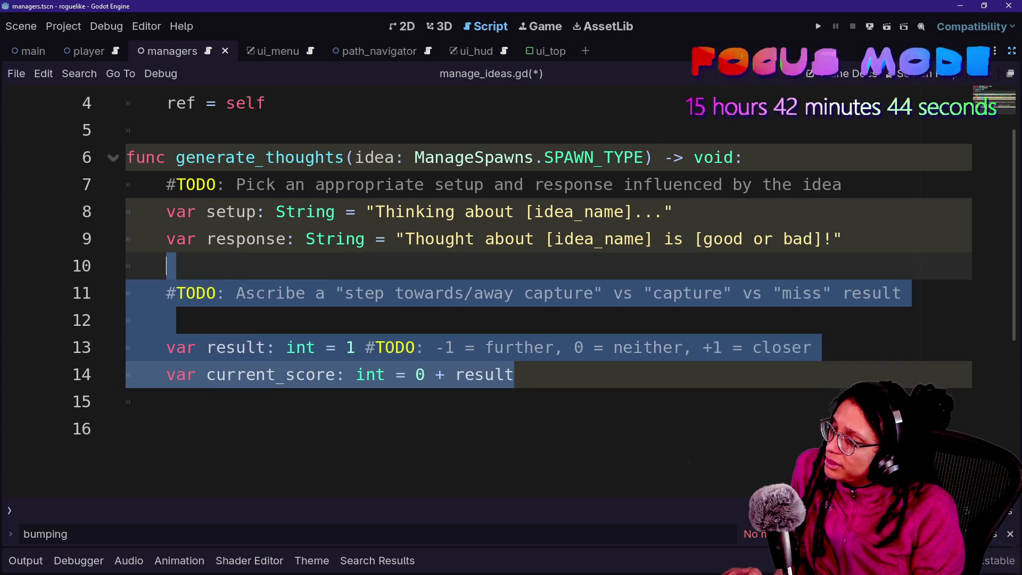
key("BackSpace")
key("ctrl+z")
key("ctrl+z")
key("ctrl+z")
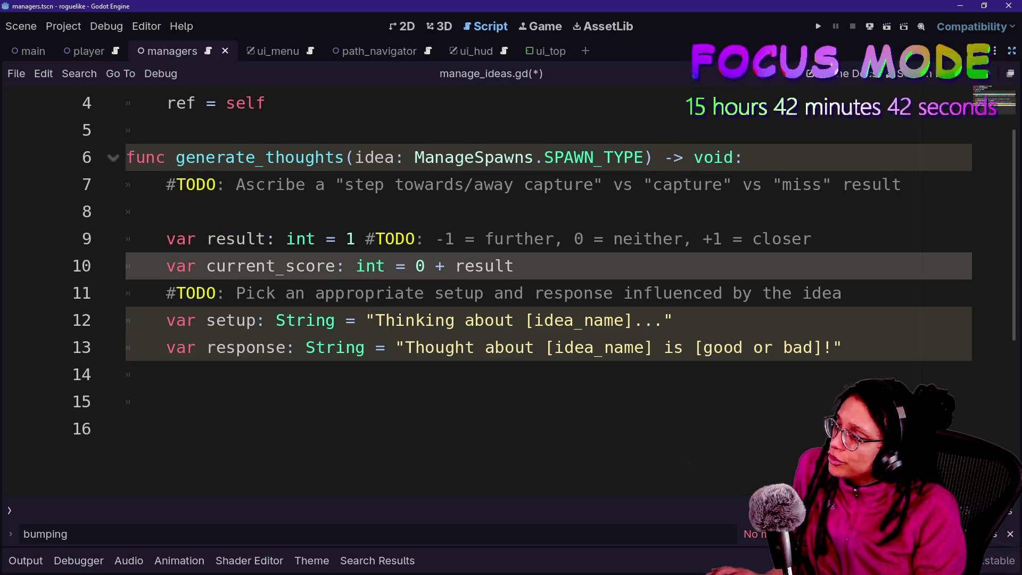
left_click(166, 211)
key("BackSpace")
key("BackSpace")
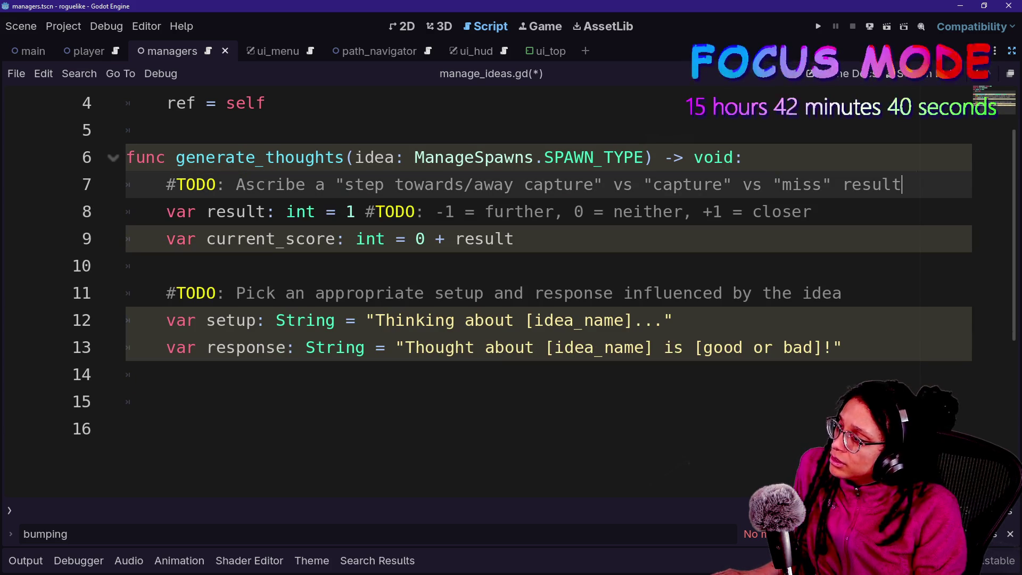
- Begin line 15 with UI_HUD via autocomplete
left_click_drag(166, 293, 494, 320)
left_click(166, 293)
left_click_drag(226, 239, 495, 238)
left_click(166, 401)
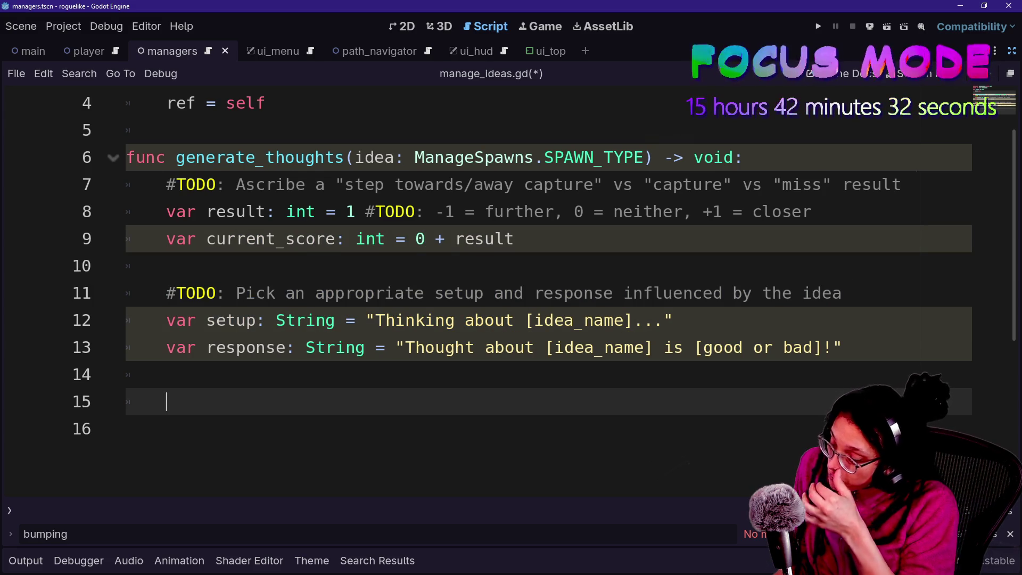
type("UI")
key("Return")
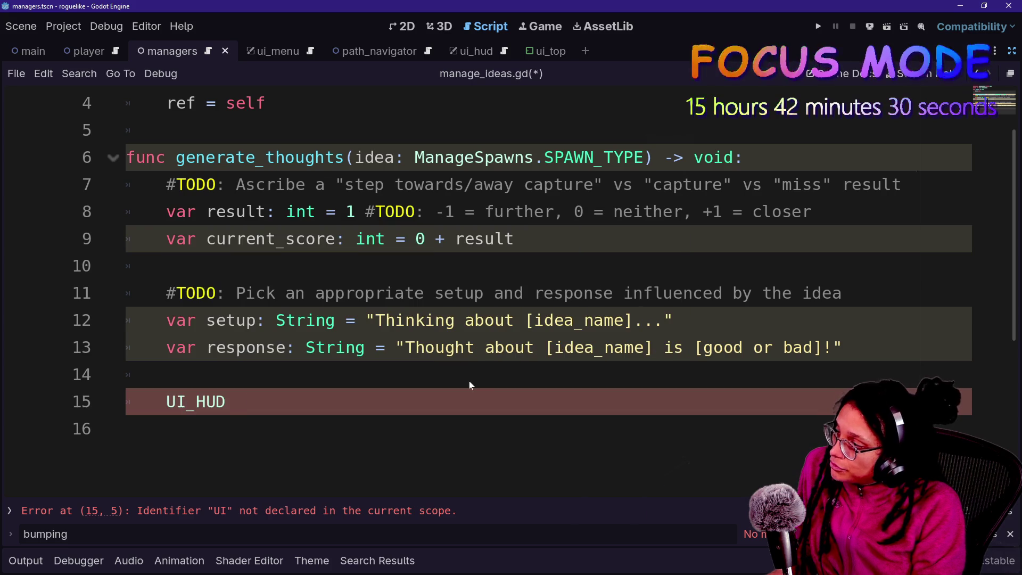
- Complete line 15 as UI_HUD.ref.thinking_visibility(true,setup,response) and open its definition in ui_hud.gd
type("/r")
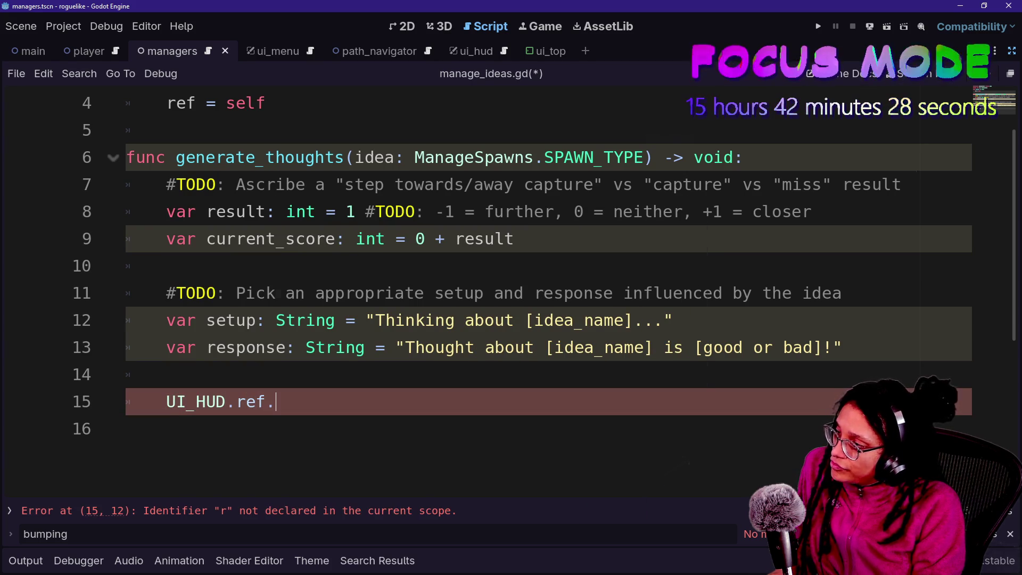
key("Down")
key("Down")
key("Down")
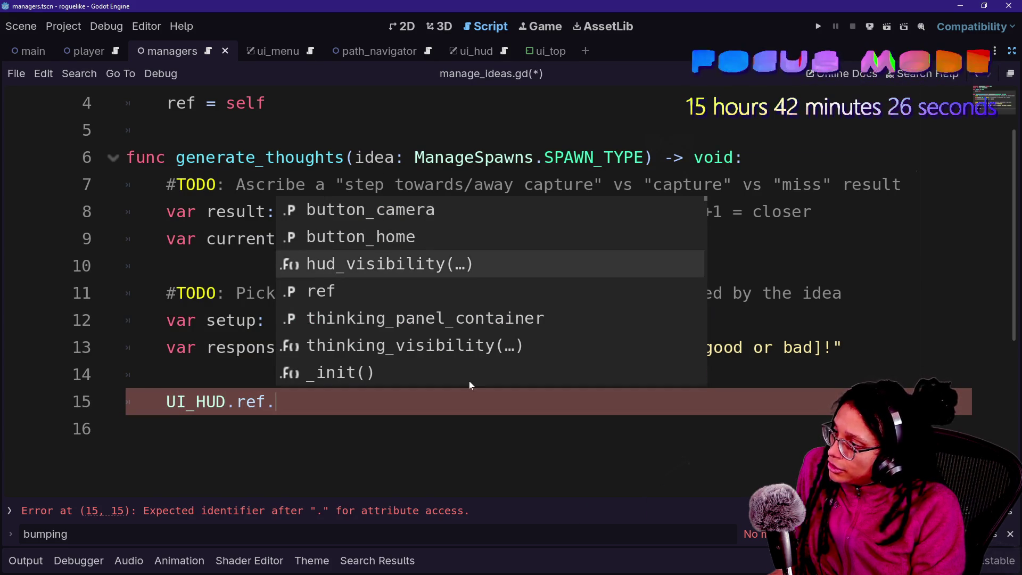
key("Return")
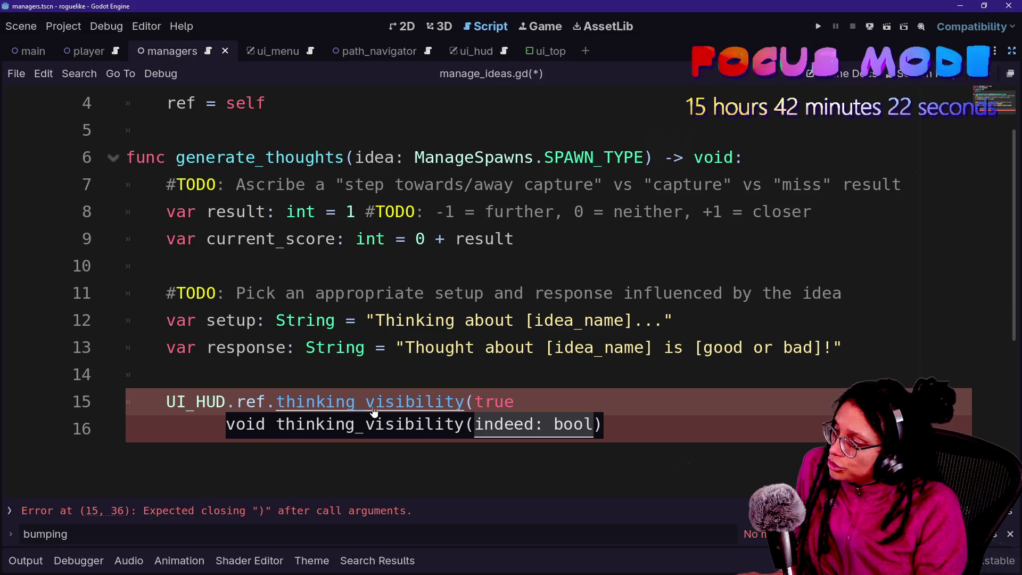
type(",")
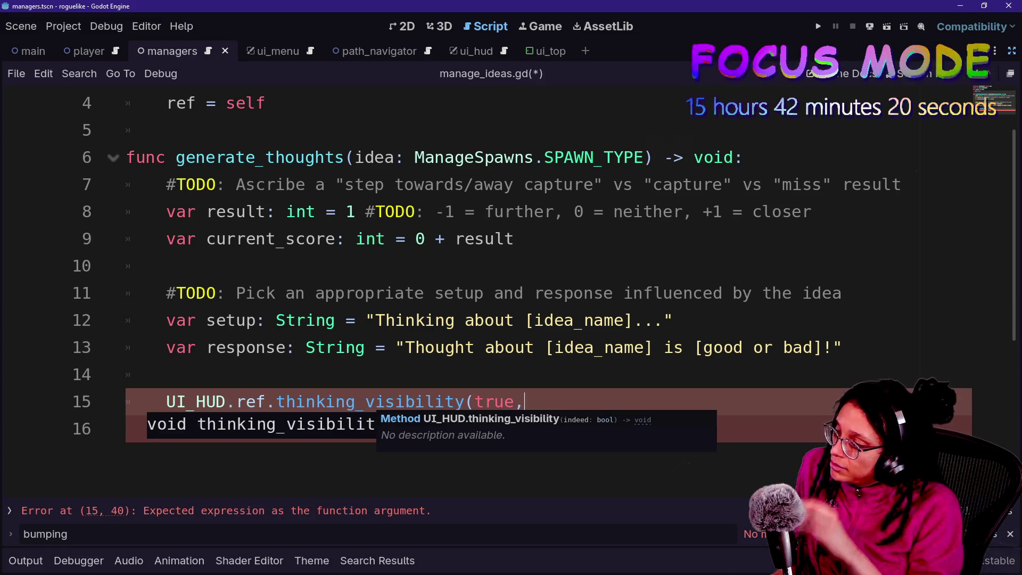
type("setgup")
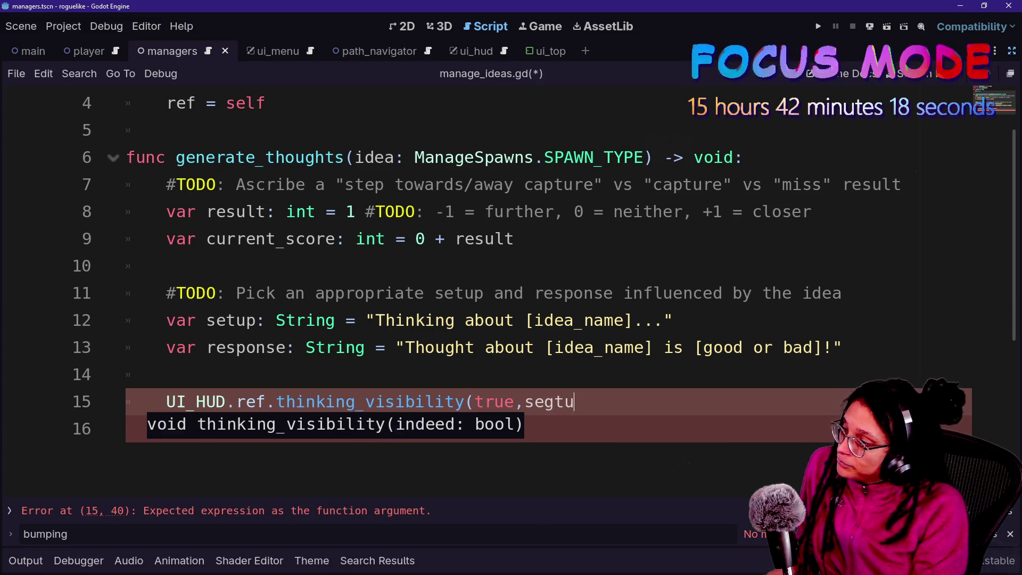
key("BackSpace")
key("BackSpace")
key("BackSpace")
type("up,")
key("Escape")
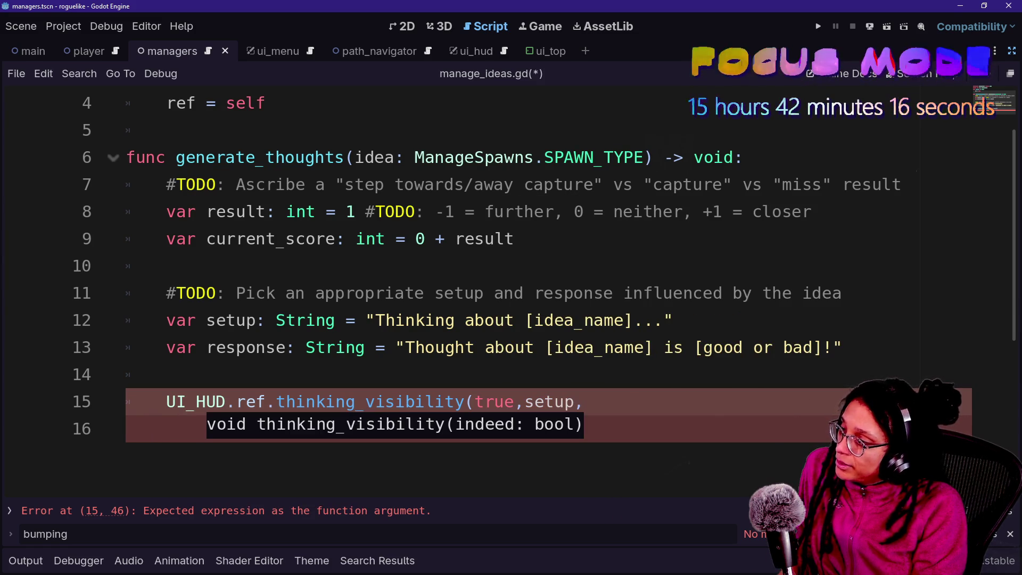
type(")")
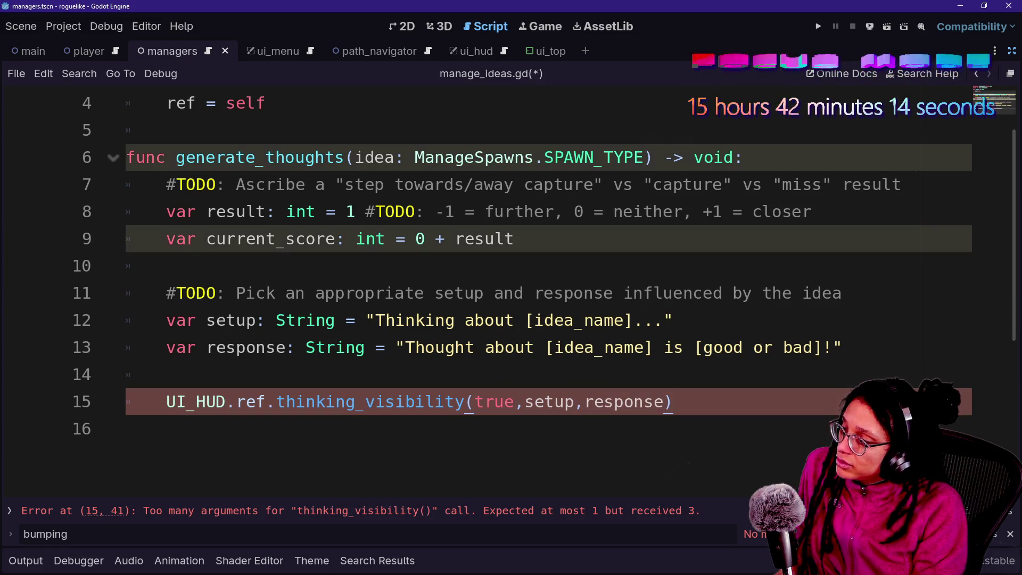
left_click(369, 405, "ctrl")
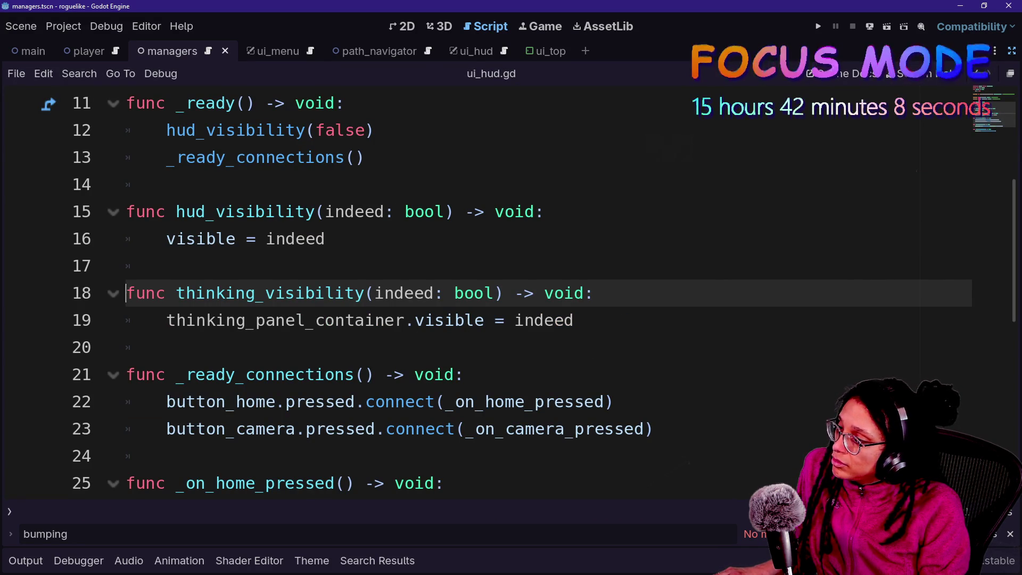
- Add first_message: String = "" and second_message: String parameters to thinking_visibility's signature
type(",se")
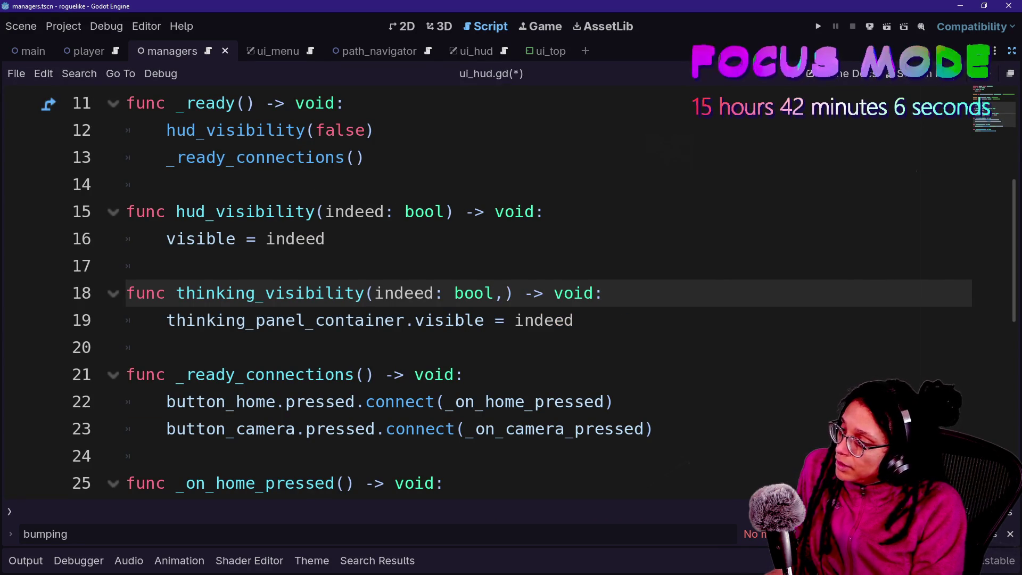
type("tup")
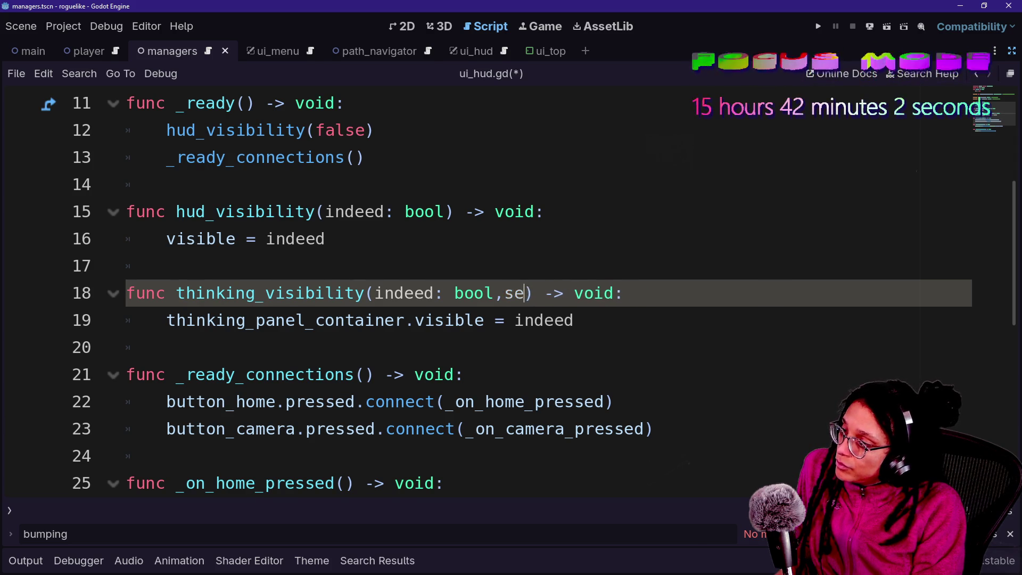
type("st-M")
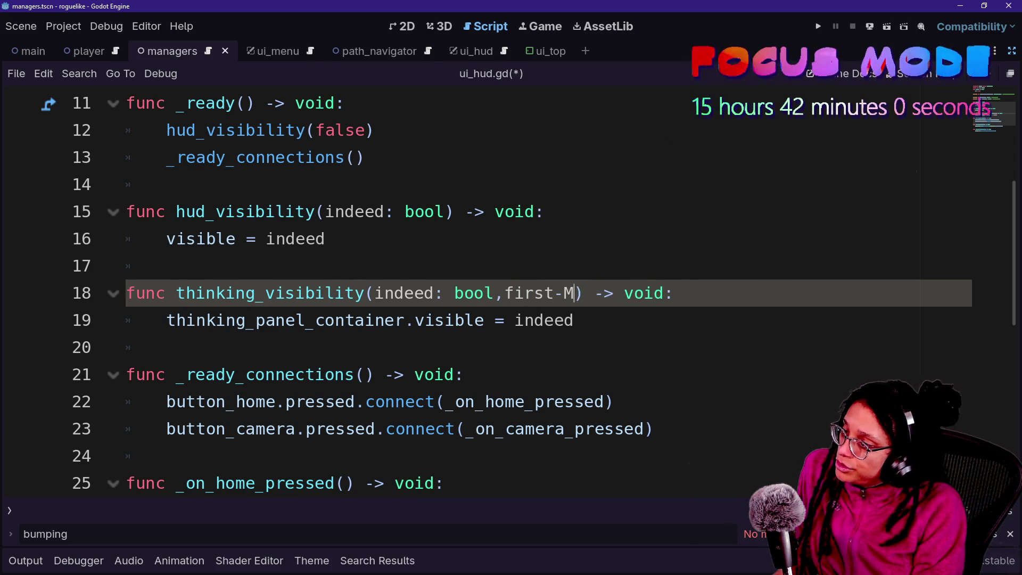
key("BackSpace")
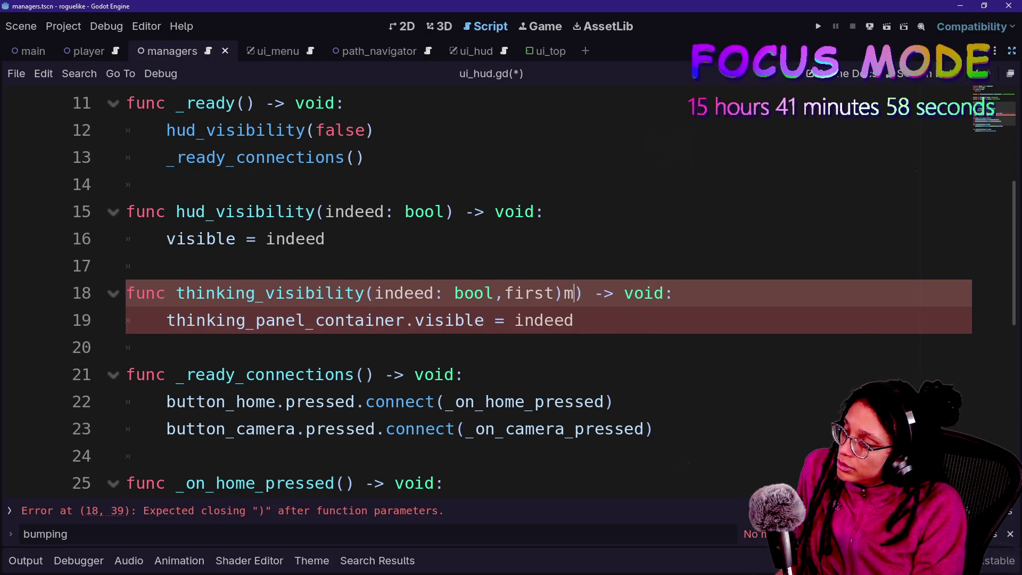
type("message: String = \"\",secont_")
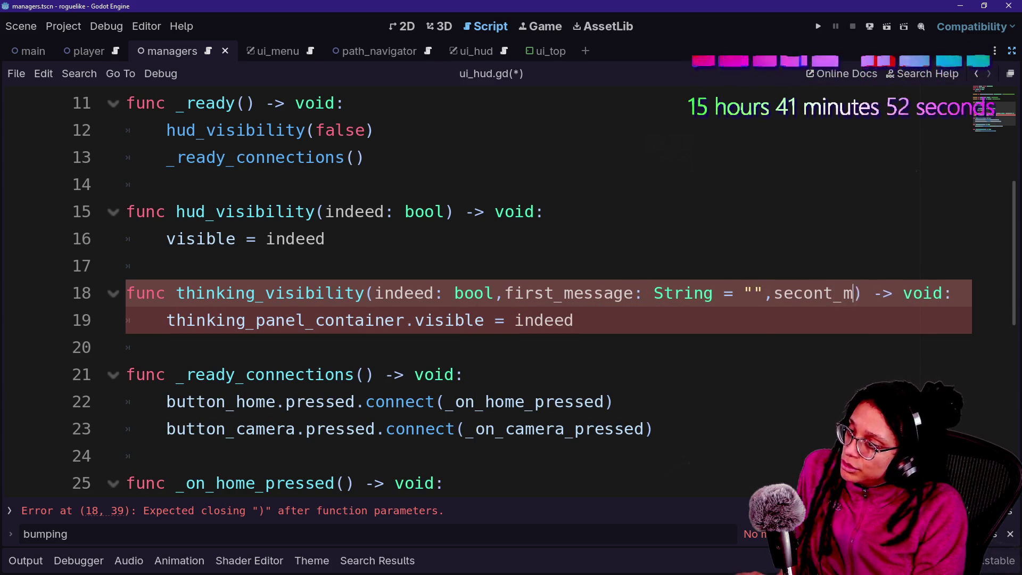
type("message: ")
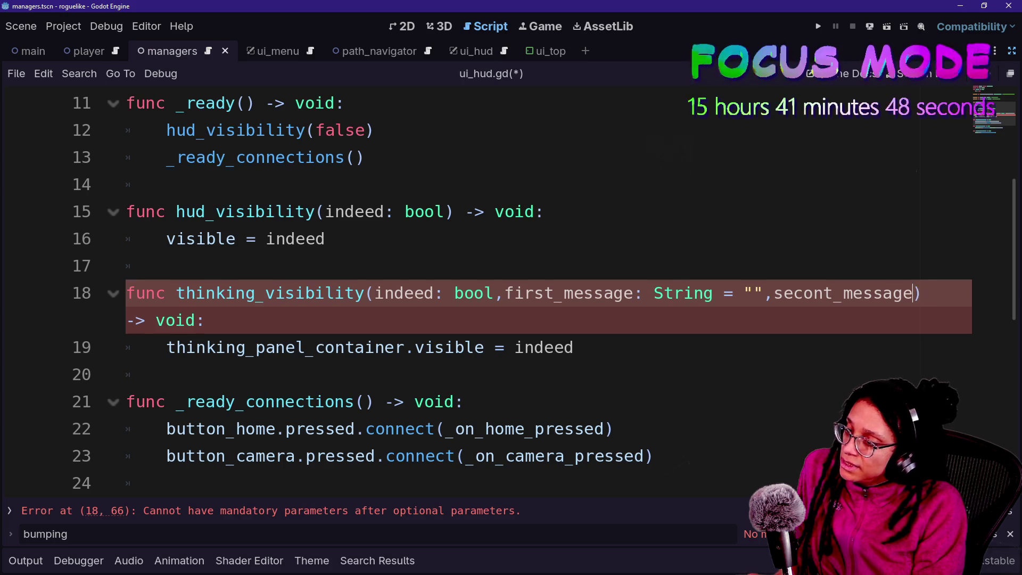
type("String")
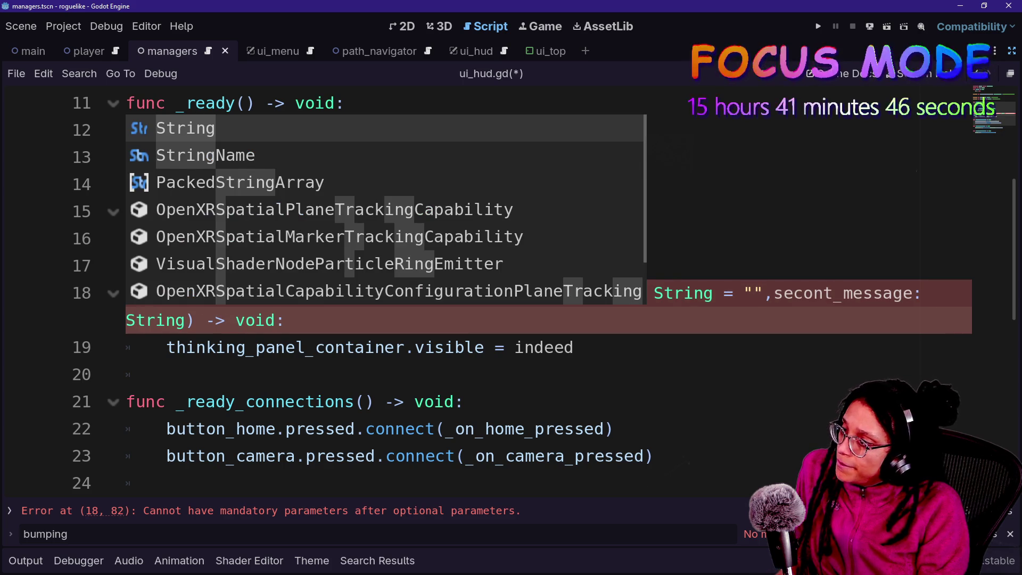
left_click(834, 293)
type("d")
- Break indeed, first_message and second_message onto separate lines
key("Return")
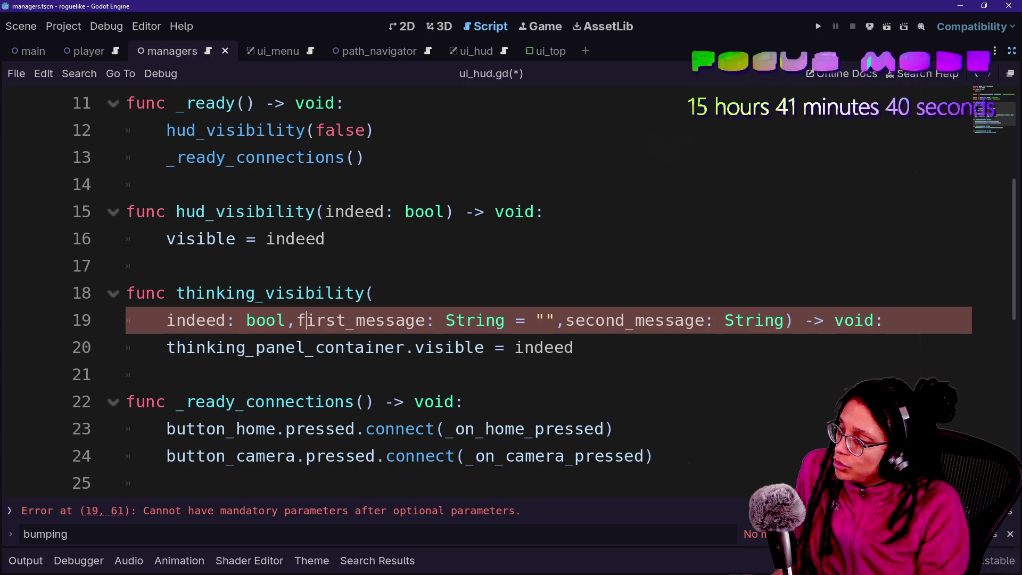
left_click(296, 320)
key("Return")
key("Tab")
left_click_drag(226, 347, 366, 347)
left_click(476, 347)
key("Return")
key("Tab")
- Unindent the three parameter lines flush left and add a blank line after '-> void:'
left_click(235, 293)
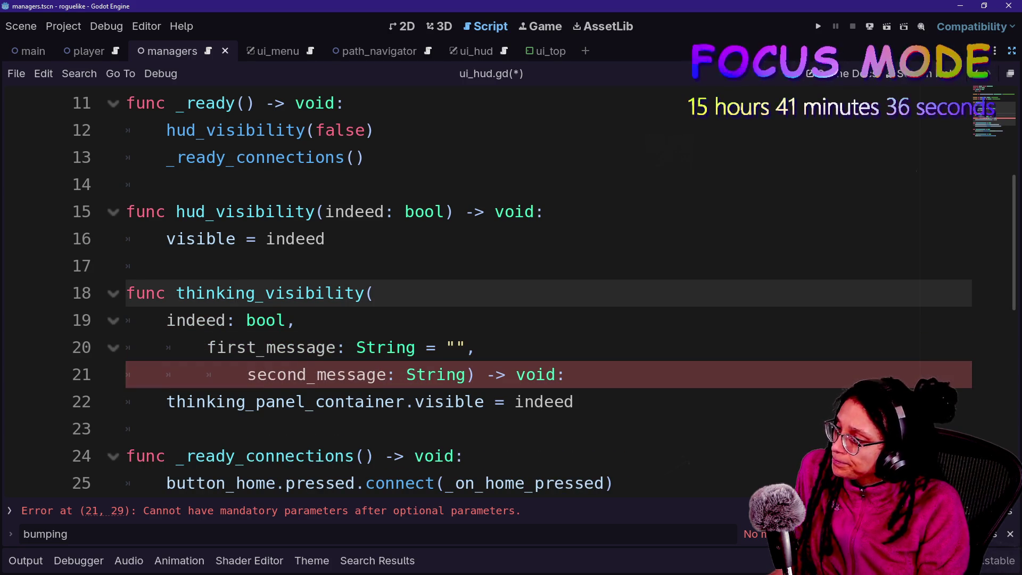
left_click(566, 374)
left_click_drag(285, 374, 226, 319)
key("shift+Tab")
left_click(226, 347, "shift")
key("shift+Tab")
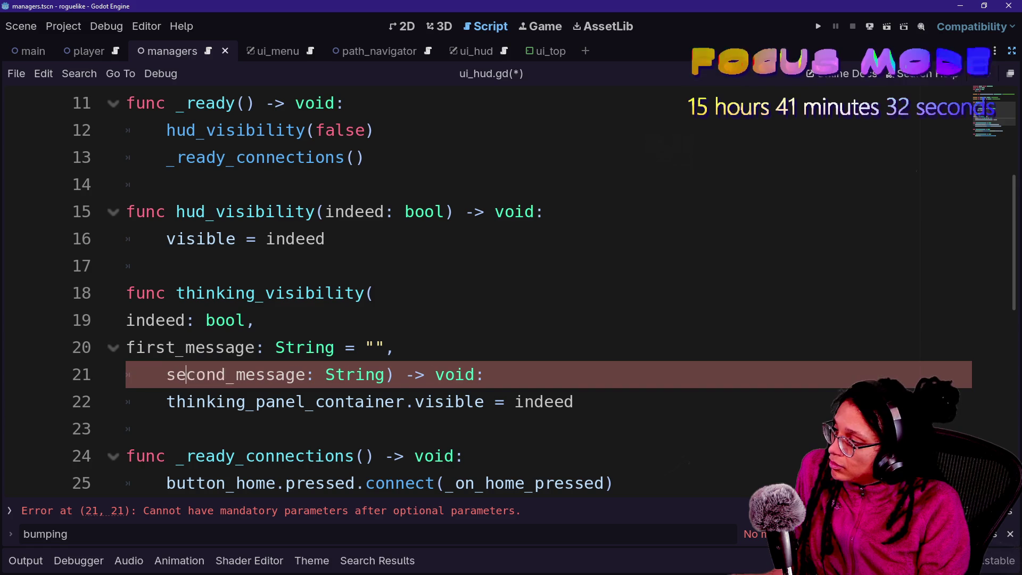
key("shift+Tab")
key("Return")
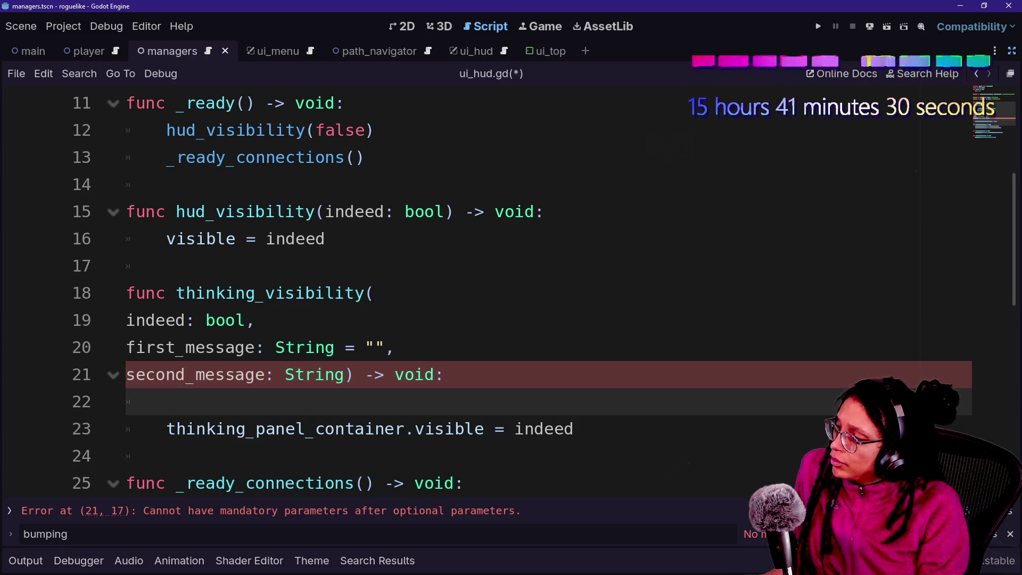
scroll(511, 290, "down", 1)
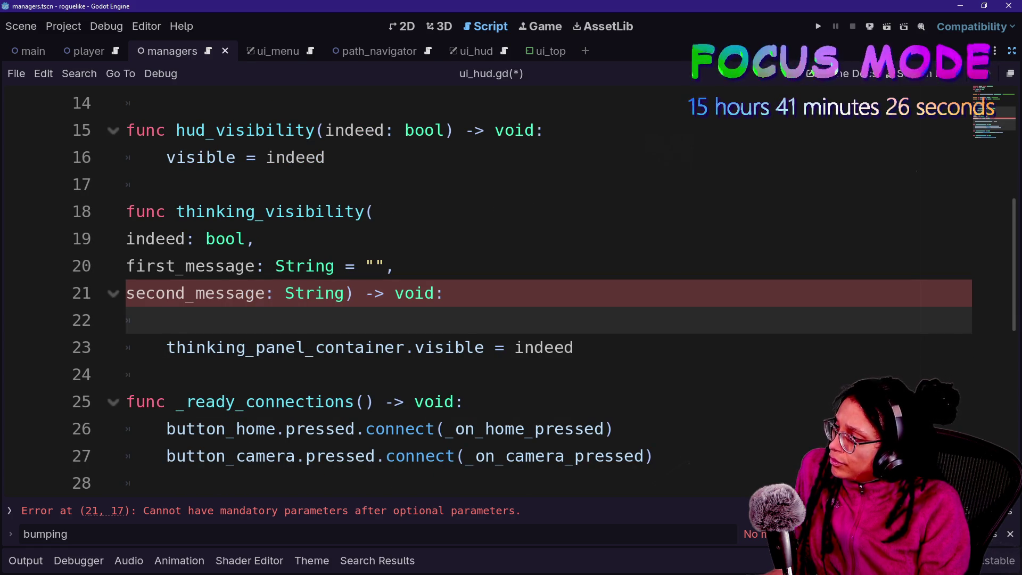
- Give second_message a default of "" so it reads second_message: String = ""
left_click(346, 294)
type("= \"\"")
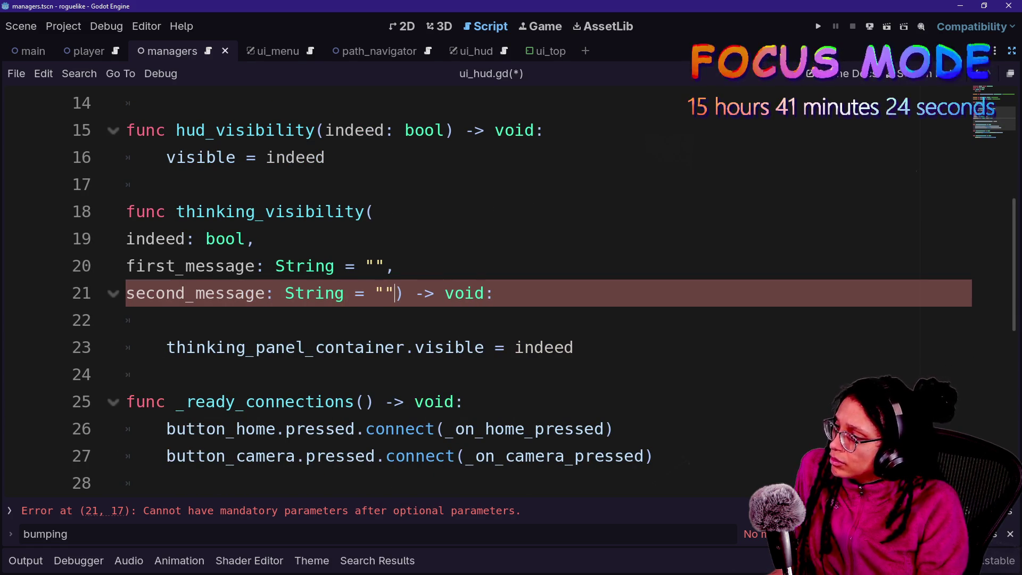
left_click(384, 347)
key("Up")
mouse_move(425, 347)
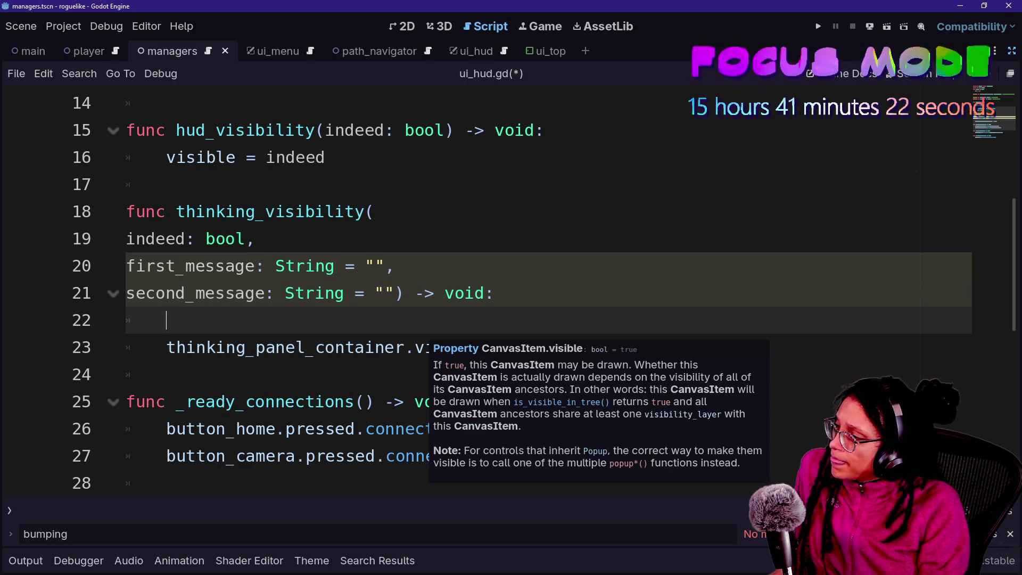
left_click(256, 347)
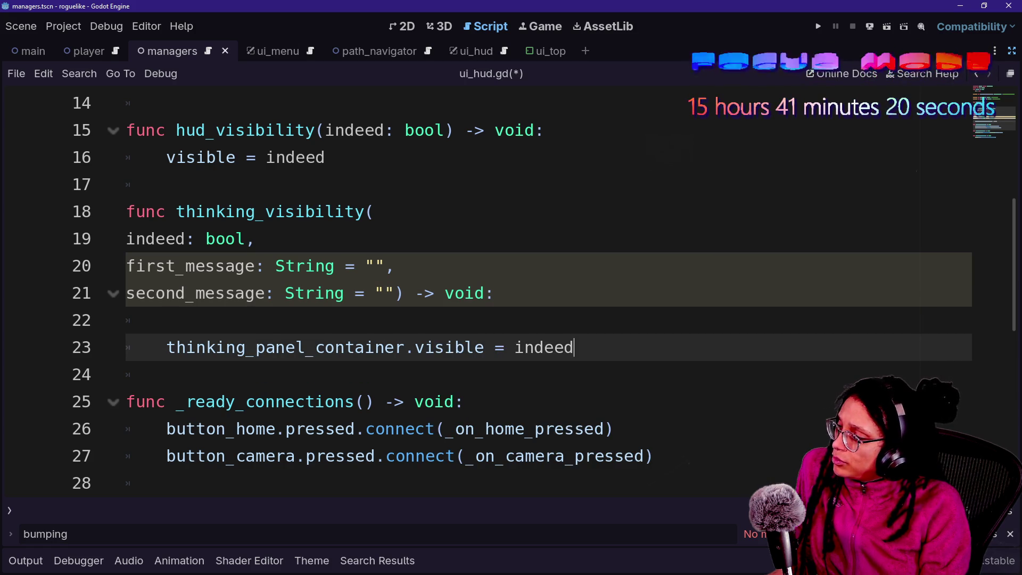
- Start a new indented line 23 in the body, erasing the mistyped trial letters
key("Up")
key("Return")
type("tihn")
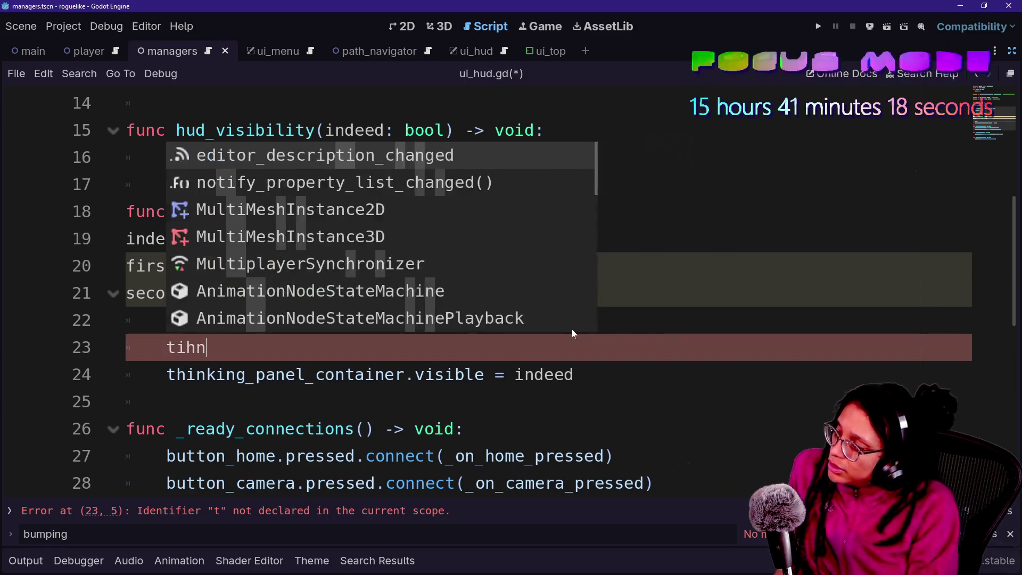
type("ki")
key("BackSpace")
key("BackSpace")
key("BackSpace")
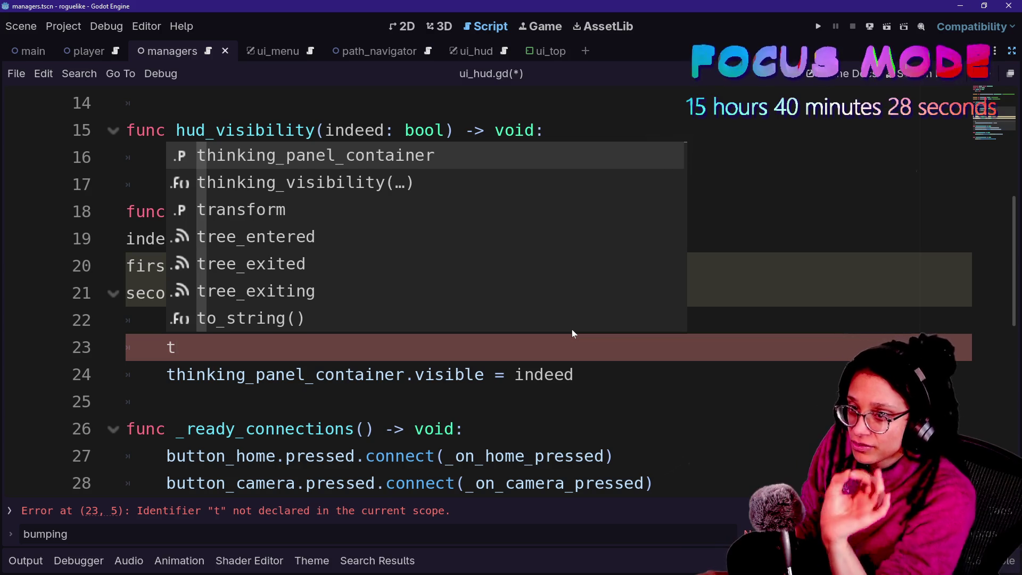
key("Escape")
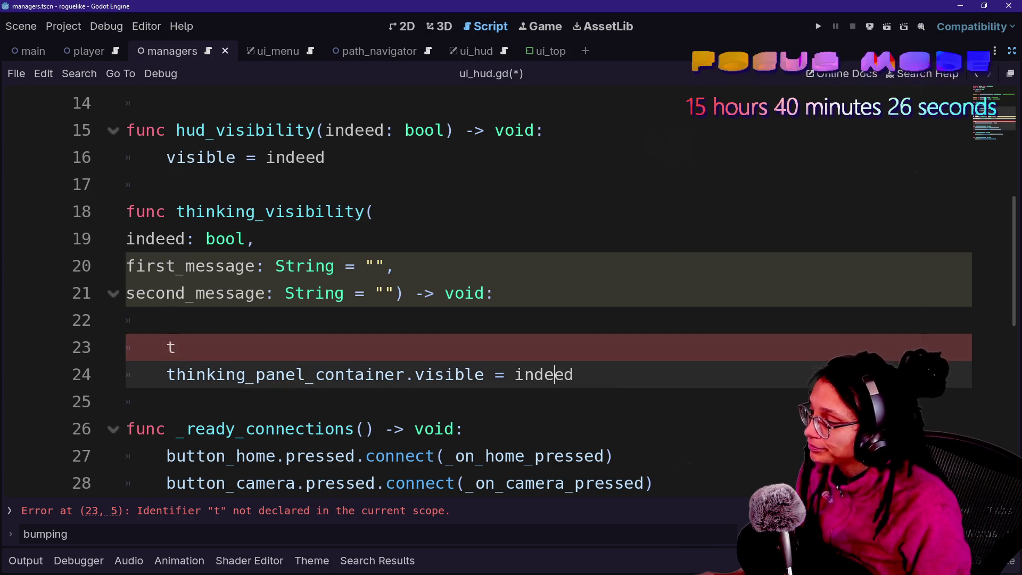
key("Up")
key("Down")
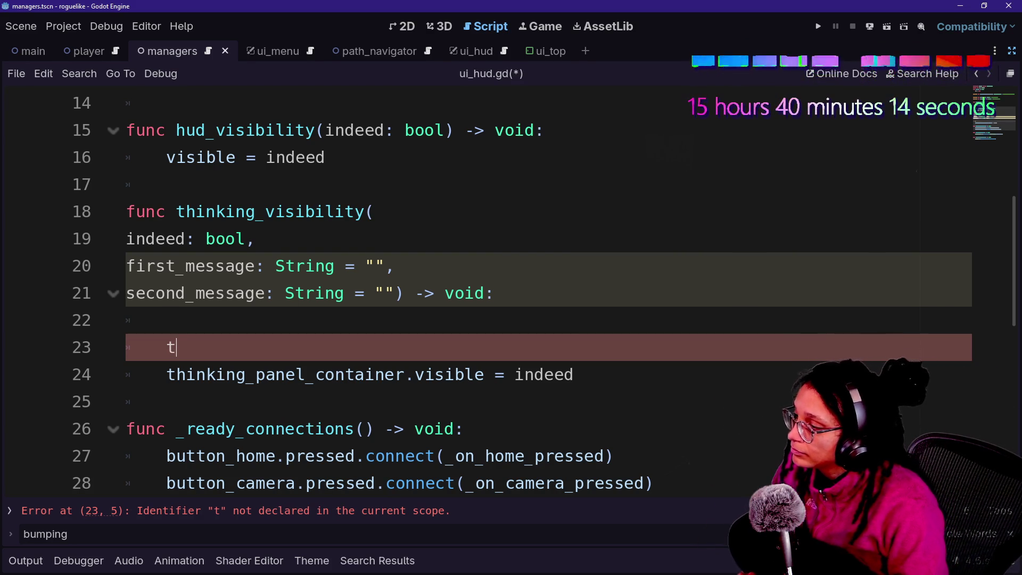
type("f")
key("BackSpace")
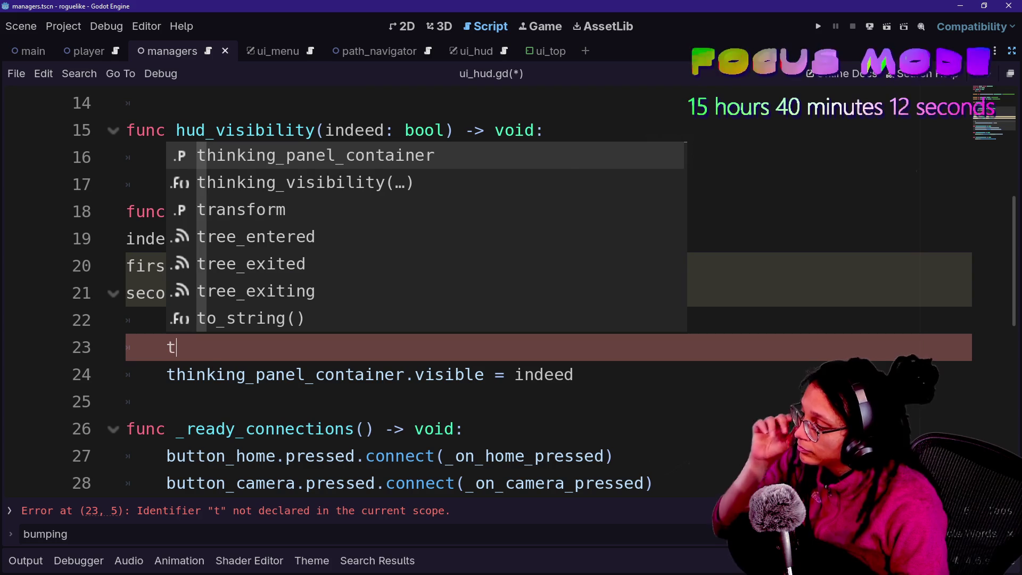
key("BackSpace")
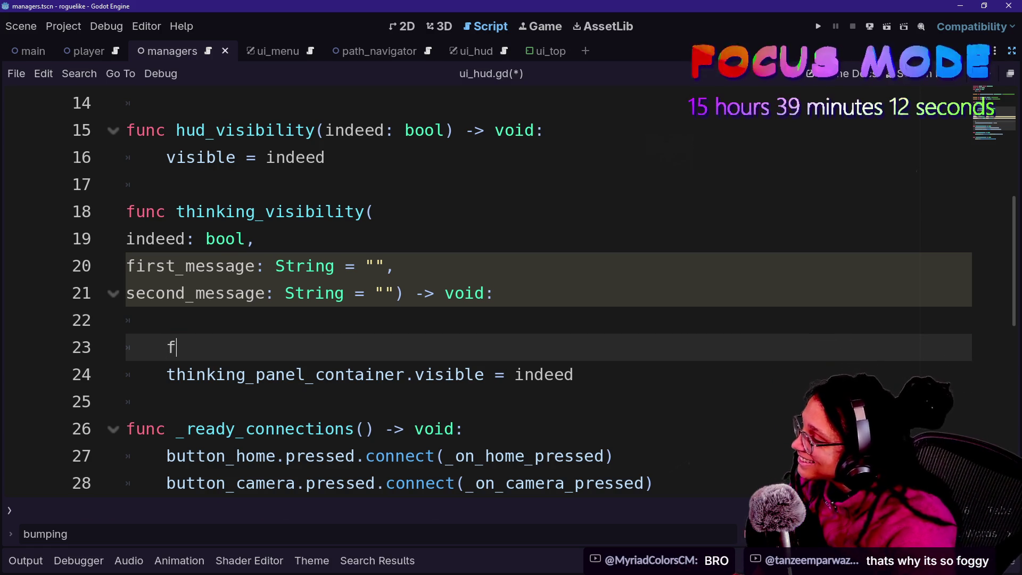
- Erase the stray f and the partial word 'thin' so line 23 is empty
key("BackSpace")
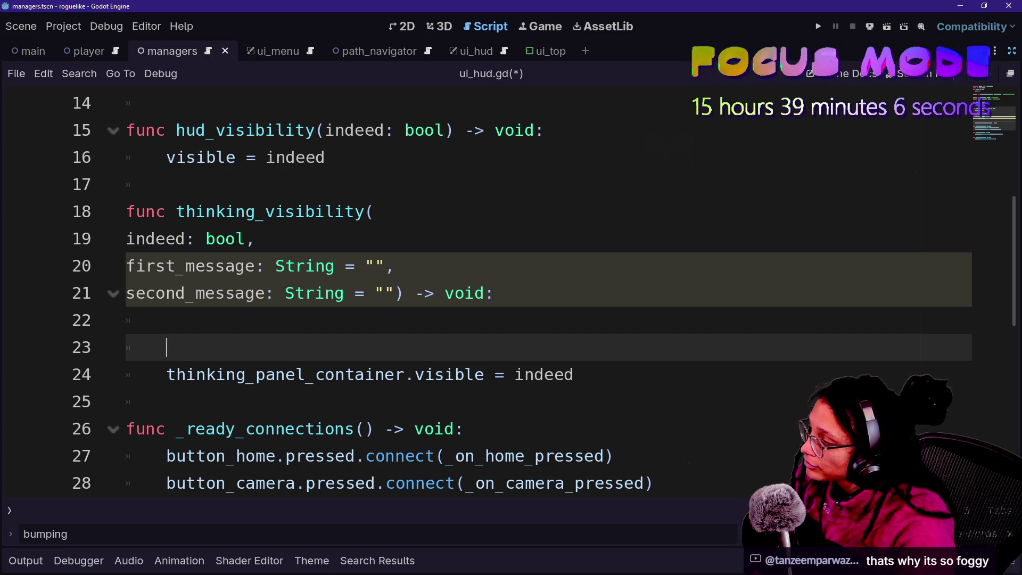
type("thin")
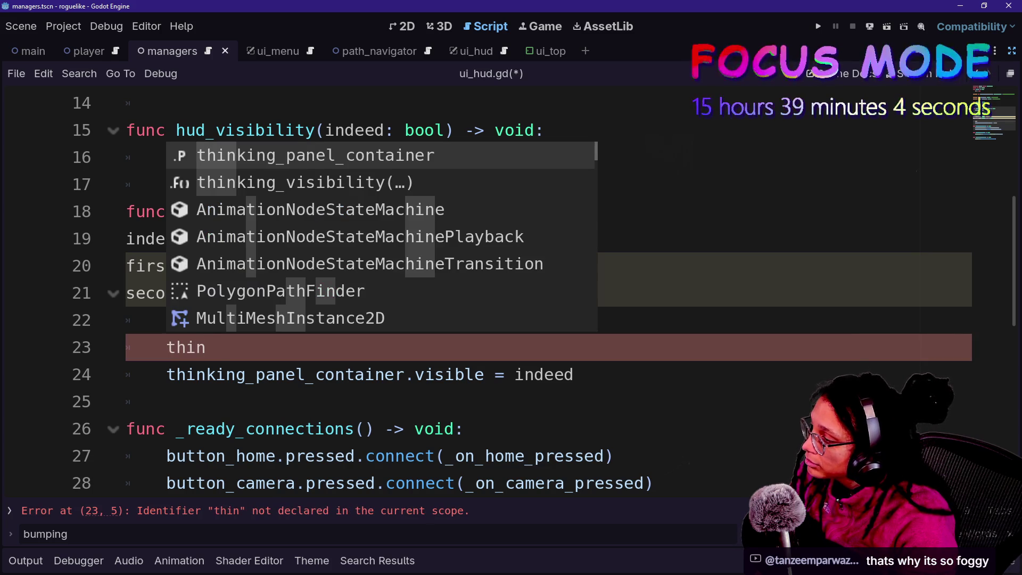
key("BackSpace")
key("BackSpace")
key("BackSpace")
key("shift+Up")
key("shift+Up")
key("shift+Up")
key("shift+Left")
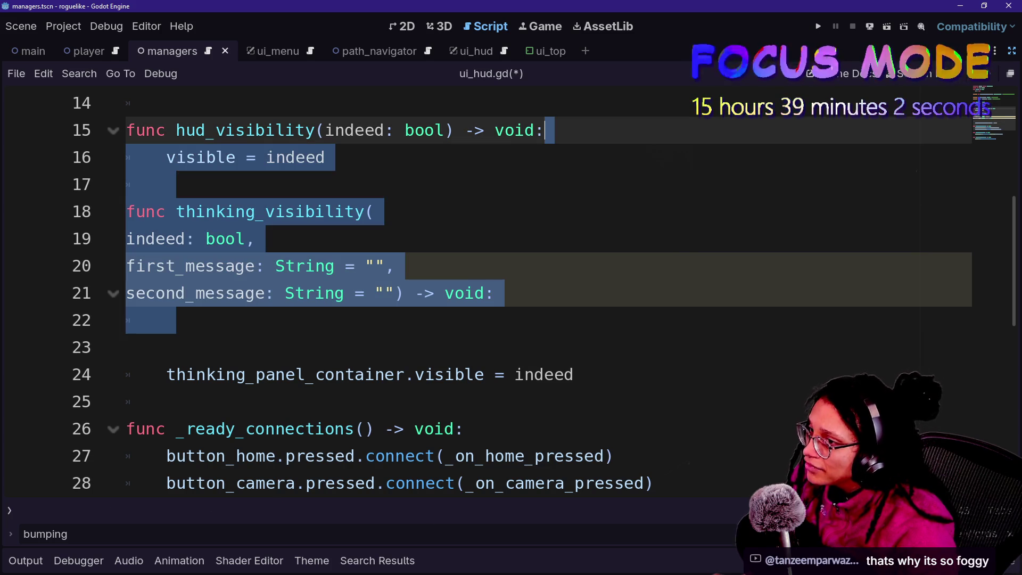
- Show the docks, check the 2D view, then return to ui_hud.gd in distraction-free mode
left_click(1013, 53)
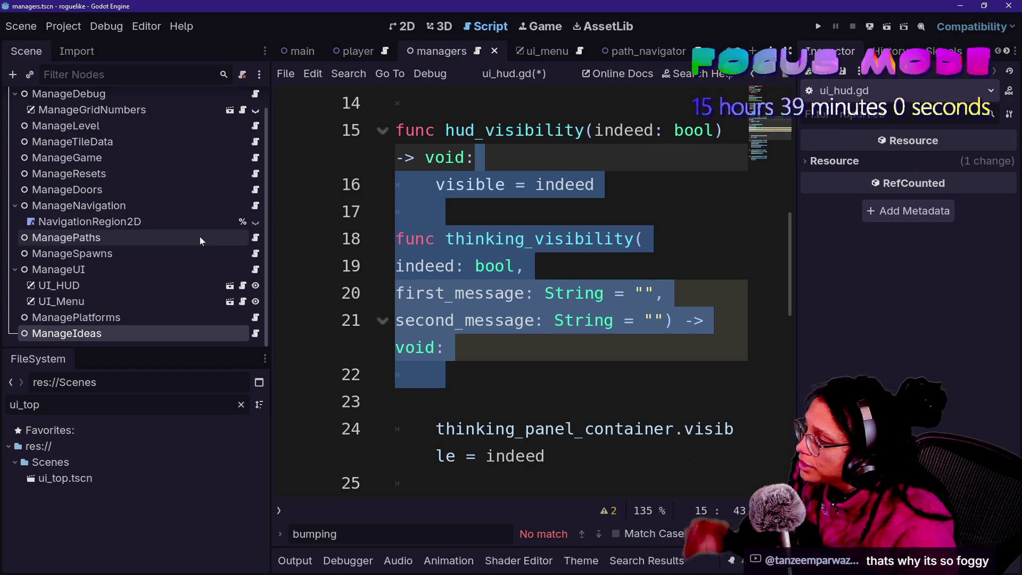
left_click(401, 27)
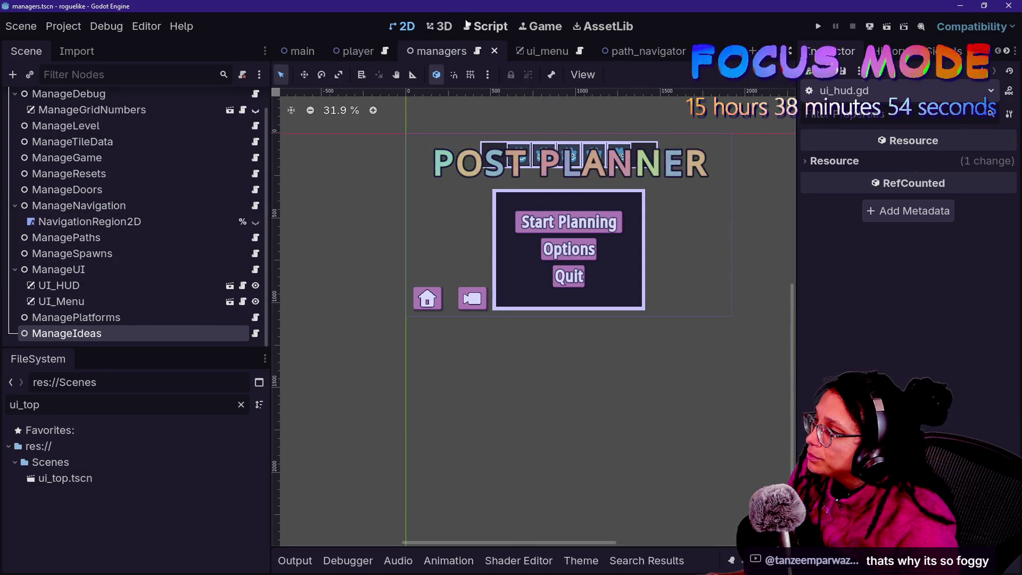
left_click(490, 31)
key("ctrl+shift+F11")
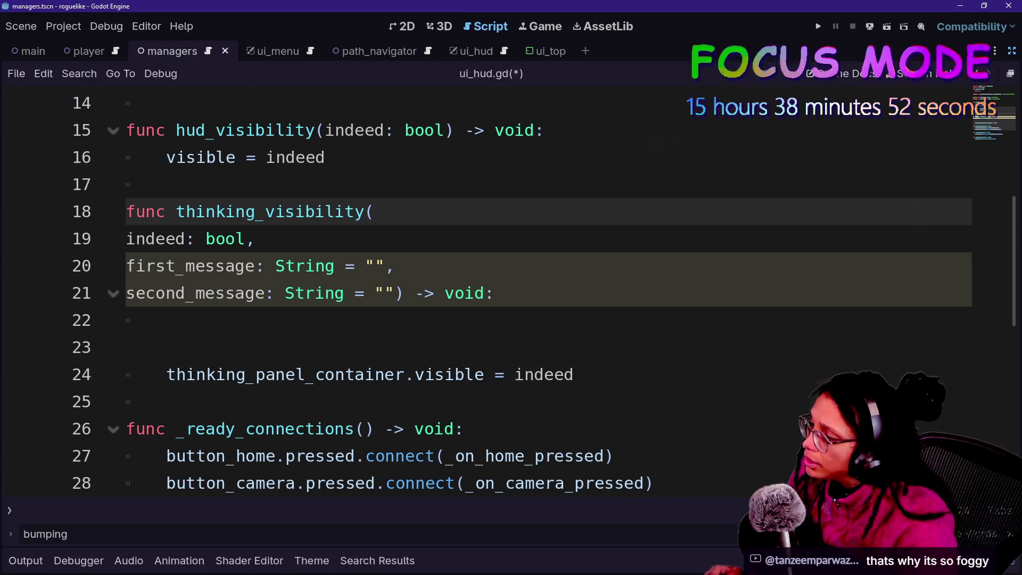
- On line 23, type the declaration var message_to_show: String =
left_click(514, 374)
key("Down")
key("Up")
key("Up")
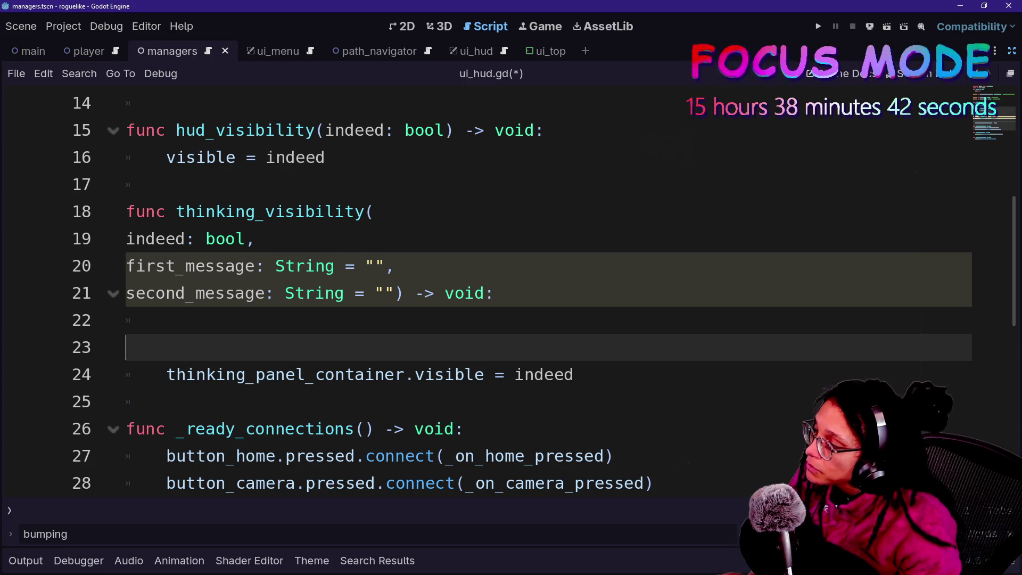
key("Up")
key("Down")
type("var med")
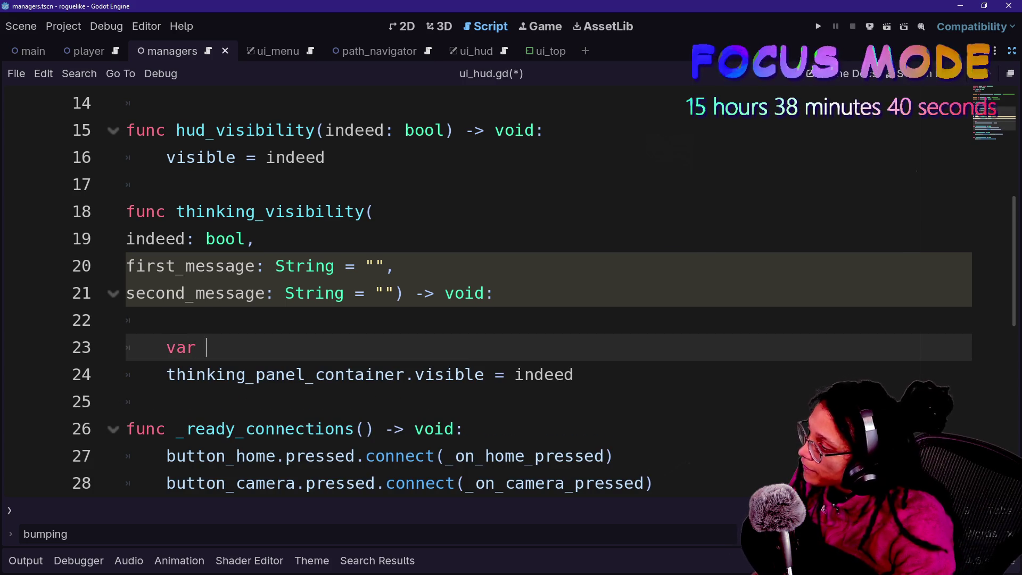
key("BackSpace")
type("ssag")
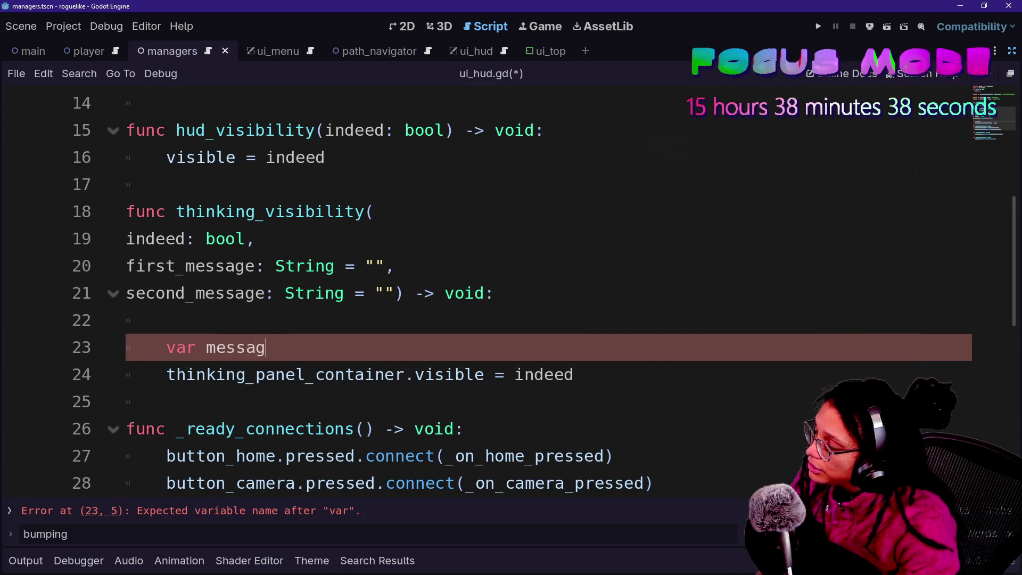
type("e_to_show: String =")
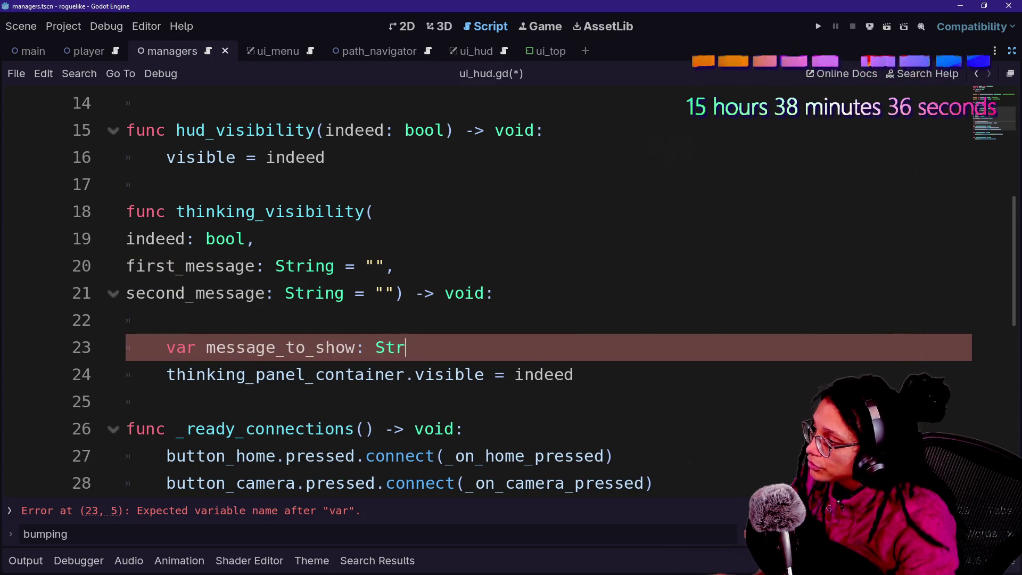
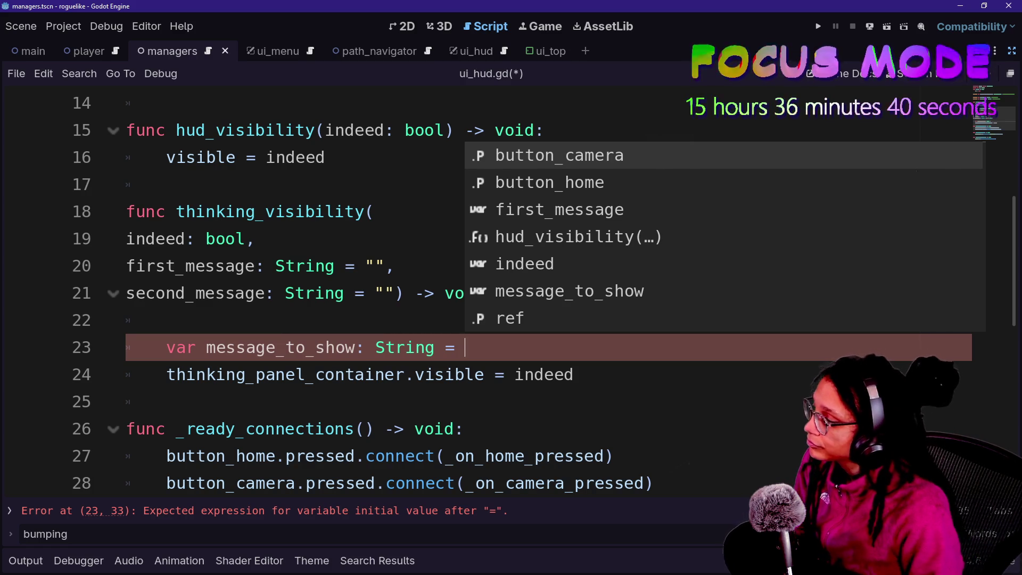
- Close the autocomplete popup and leave distraction-free mode so the docks reappear beside ui_hud.gd
key("Escape")
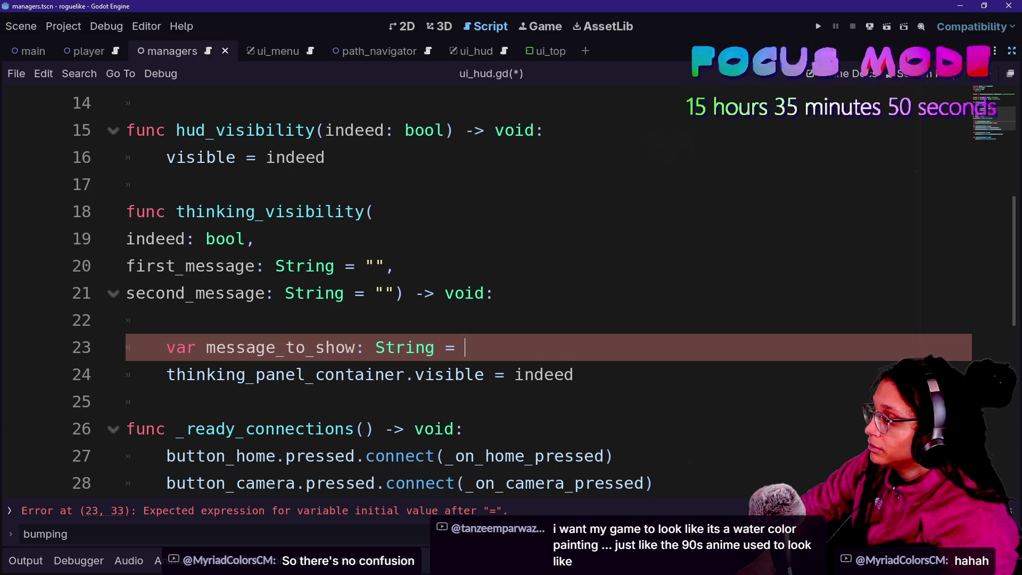
left_click(1011, 51)
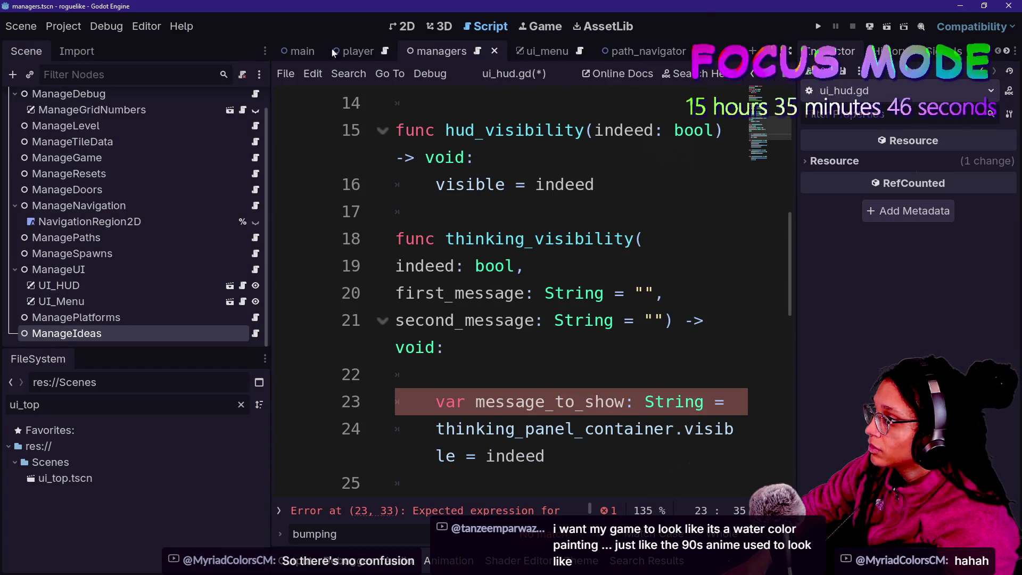
- Open the ui_top scene, locate the thinking panel's RichTextLabel, and make the ui_top root visible
scroll(385, 54, "down", 2)
left_click(680, 51)
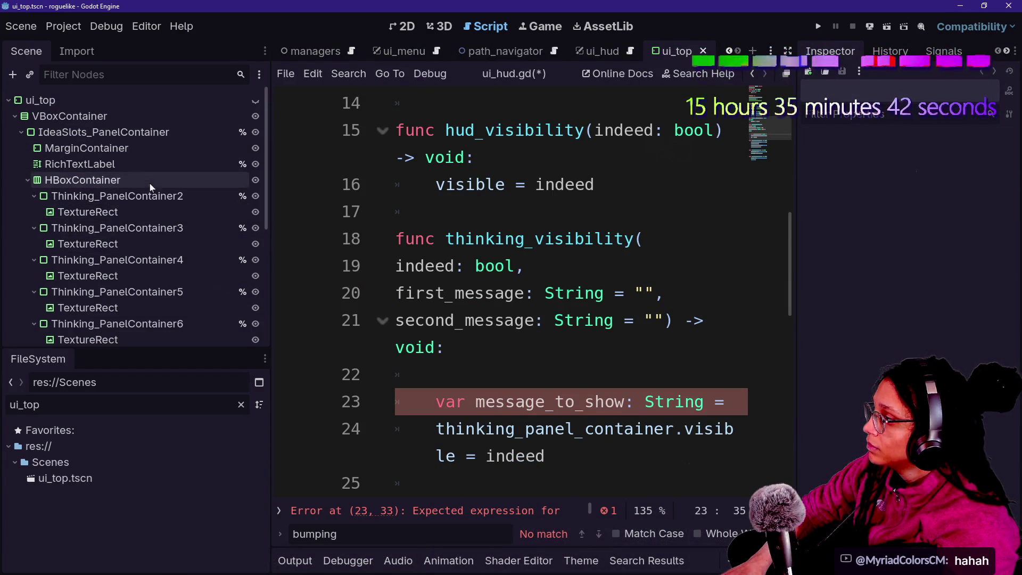
left_click(149, 162)
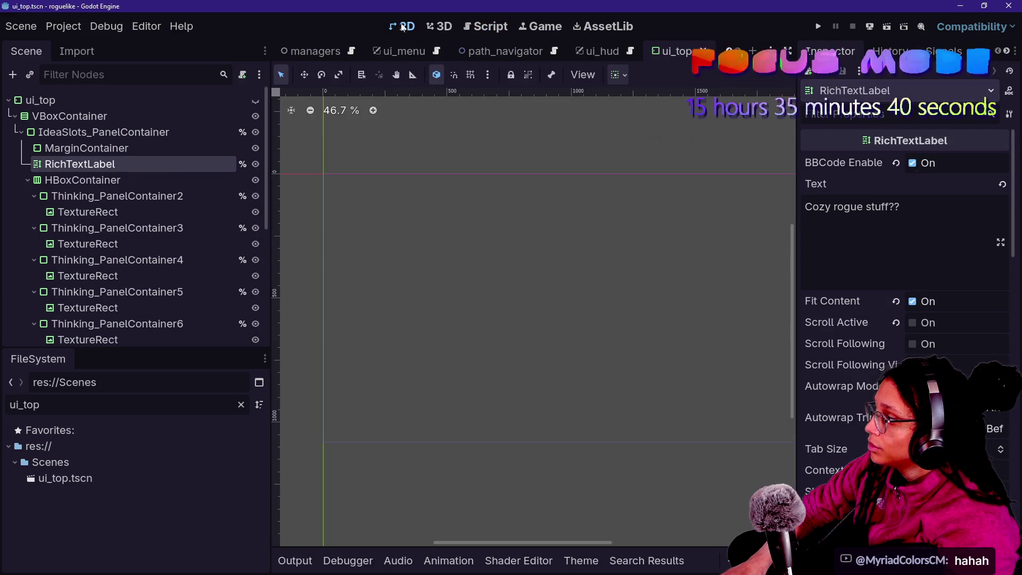
scroll(197, 199, "down", 4)
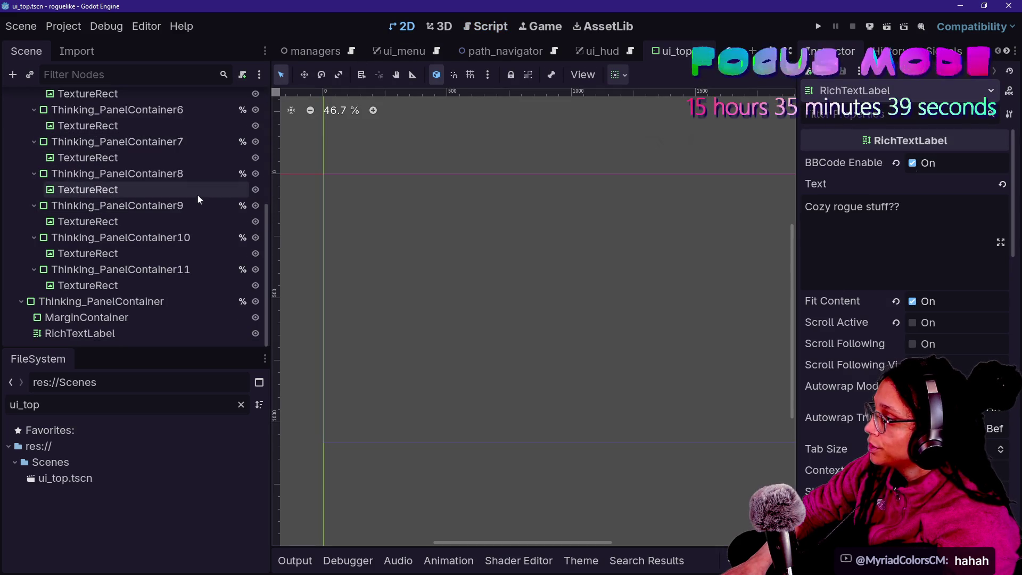
left_click(145, 328)
scroll(461, 210, "down", 3)
scroll(461, 208, "down", 4)
scroll(461, 208, "up", 4)
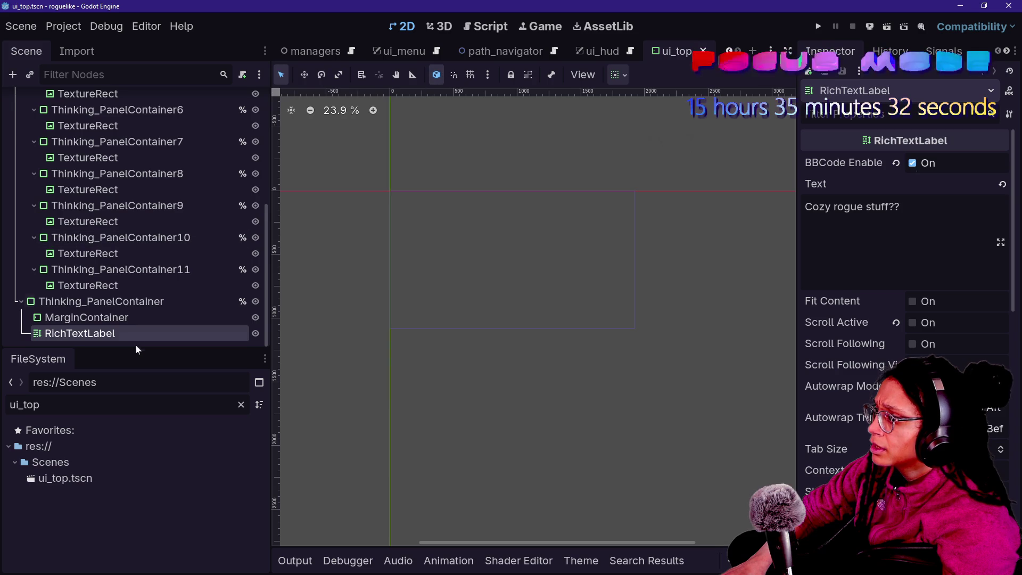
scroll(200, 269, "up", 5)
left_click(254, 101)
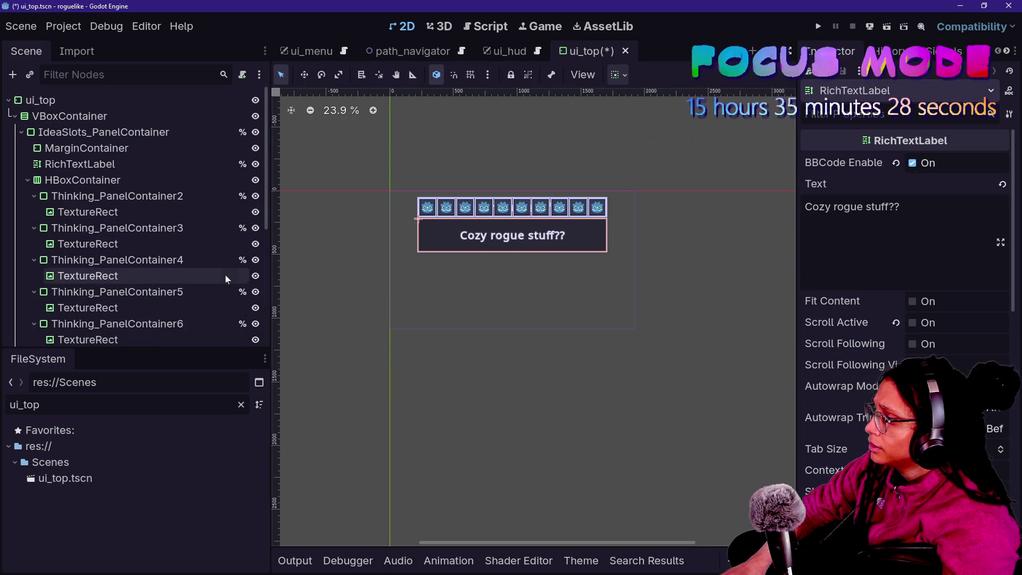
scroll(213, 320, "down", 5)
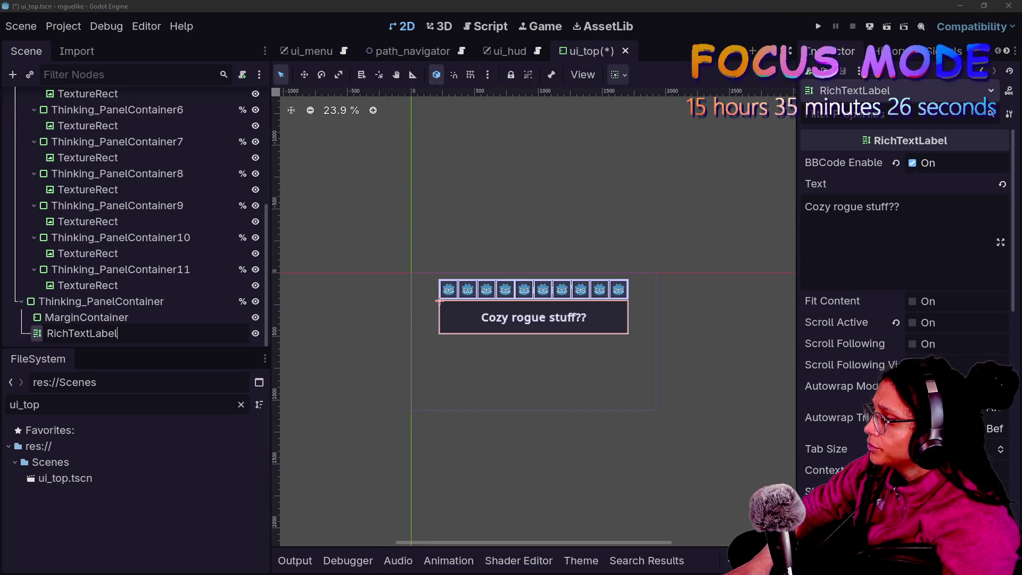
- Rename the RichTextLabel to Thinking_RichText, enable Access as Unique Name, and save ui_top
double_click(80, 333)
type("Thinkin")
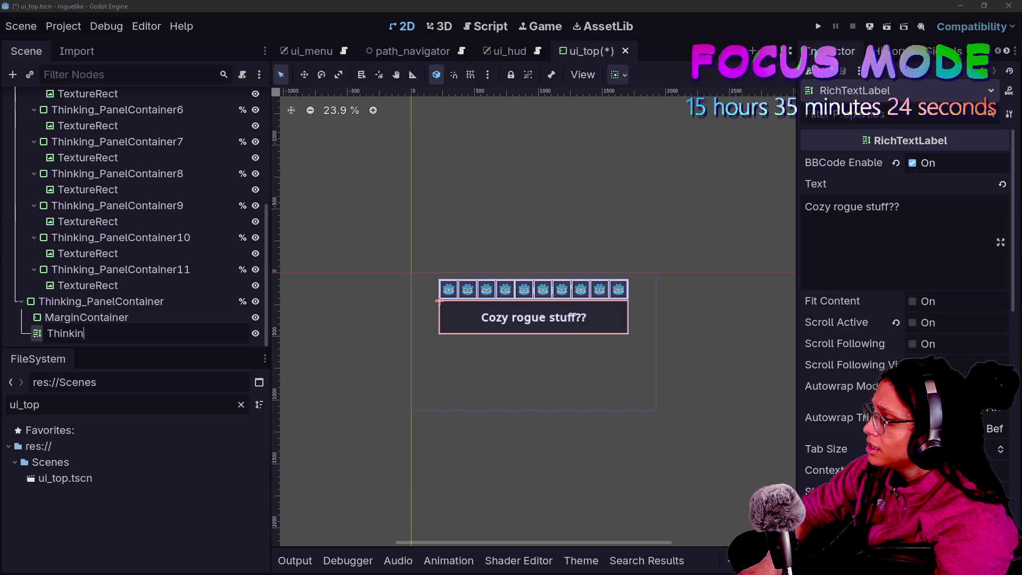
type("g_RichText")
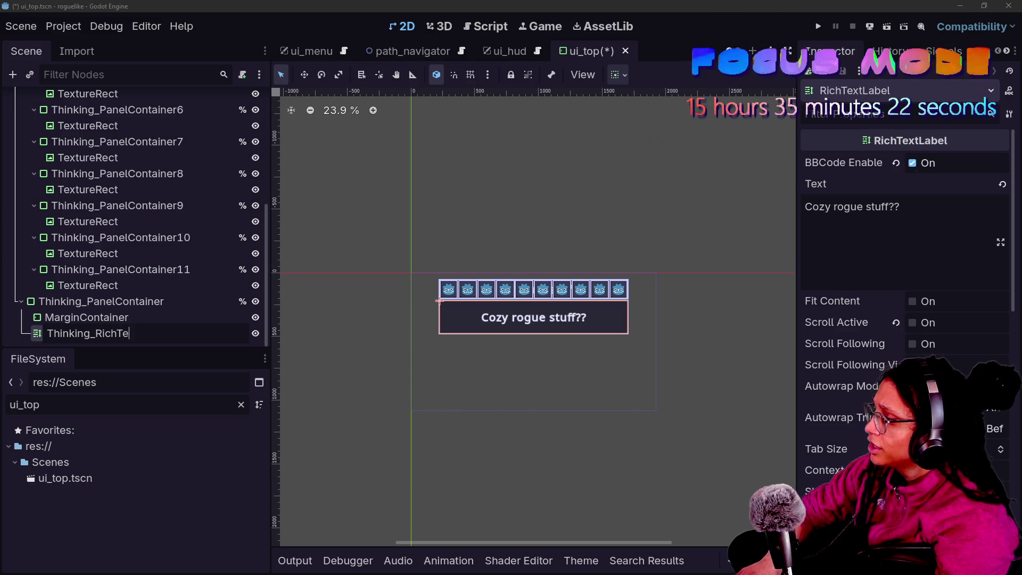
key("Return")
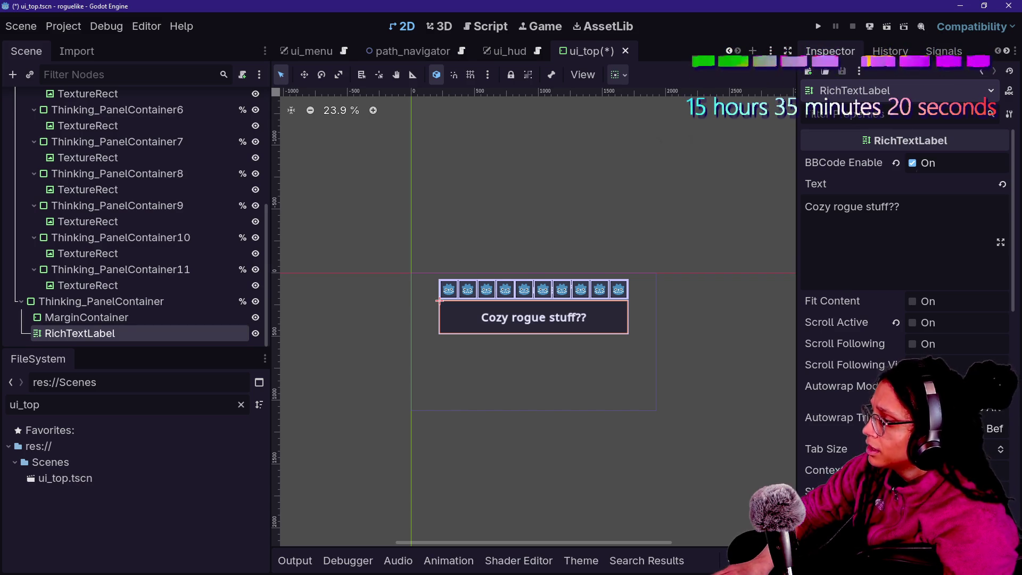
right_click(133, 333)
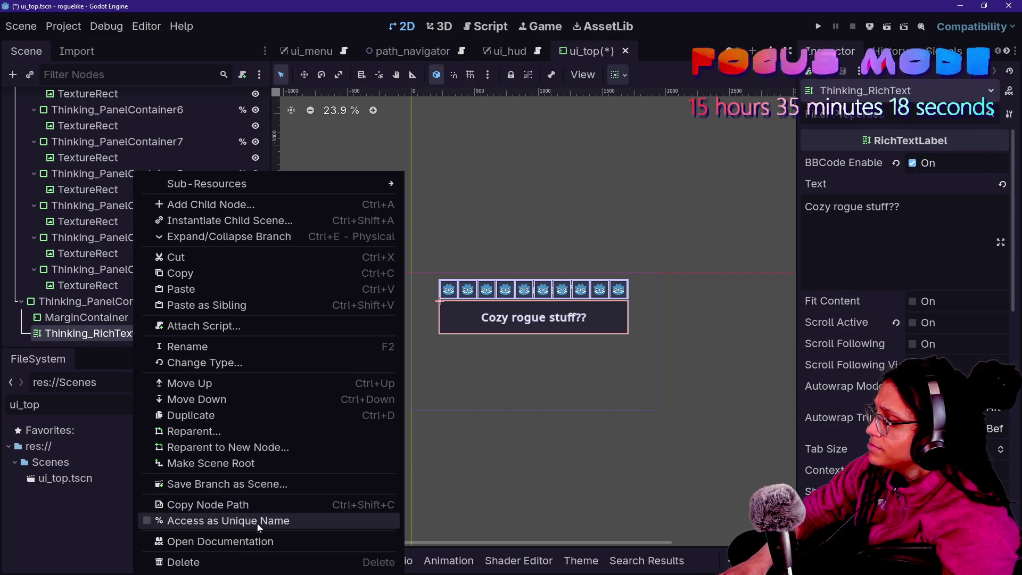
left_click(258, 521)
left_click(161, 285)
key("ctrl+s")
key("Caps_Lock")
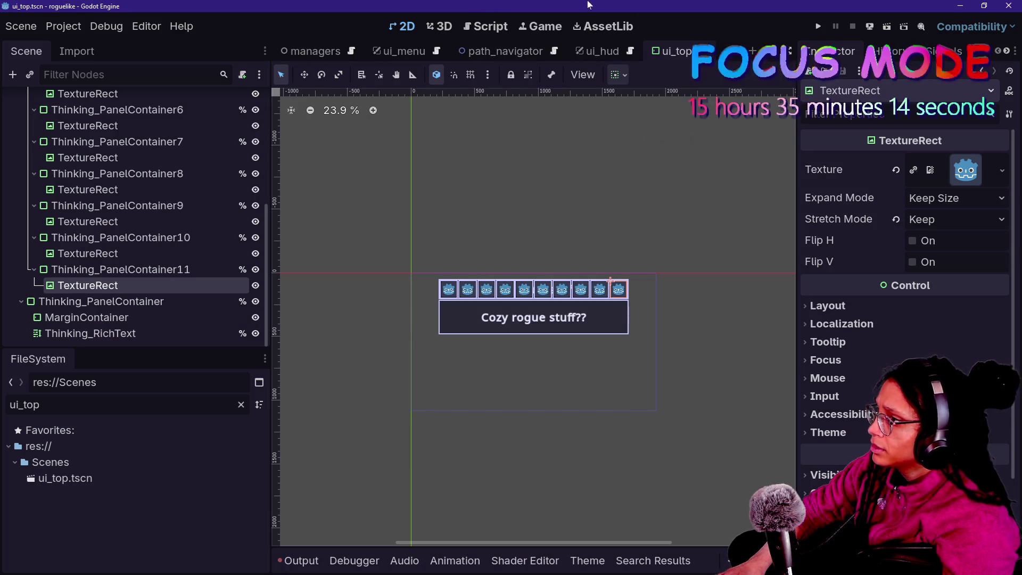
left_click(485, 26)
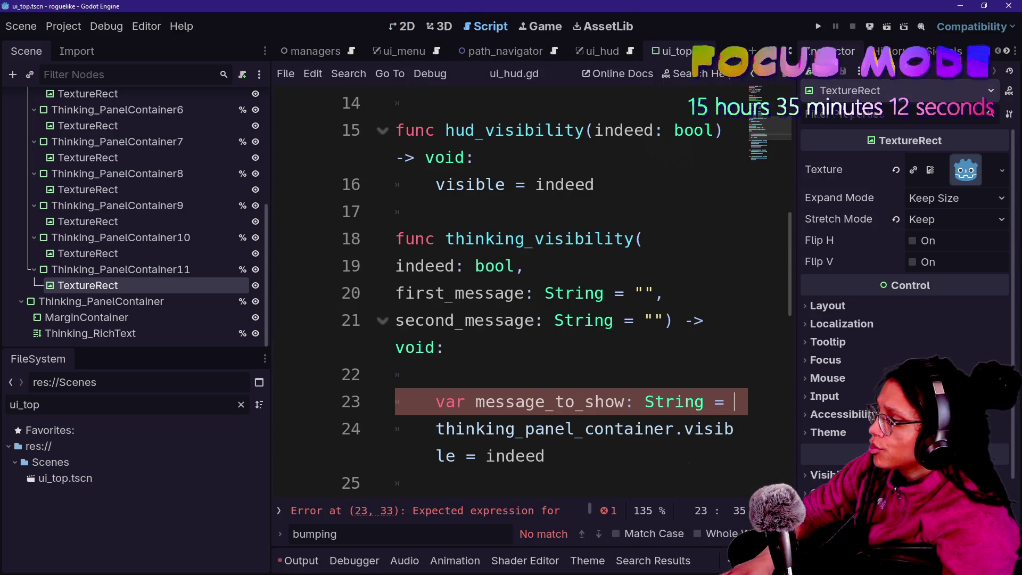
scroll(532, 293, "up", 5)
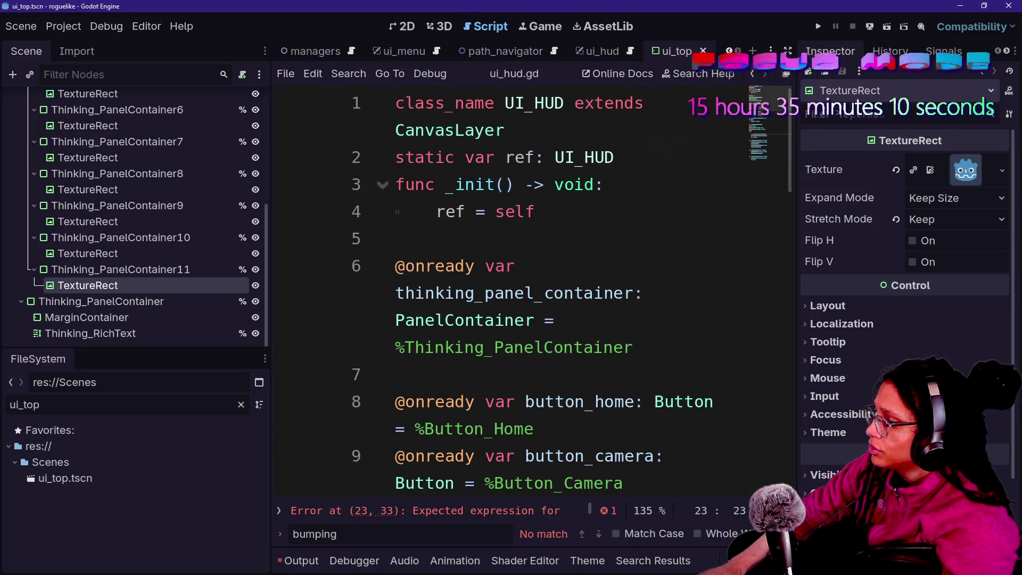
scroll(343, 385, "down", 1)
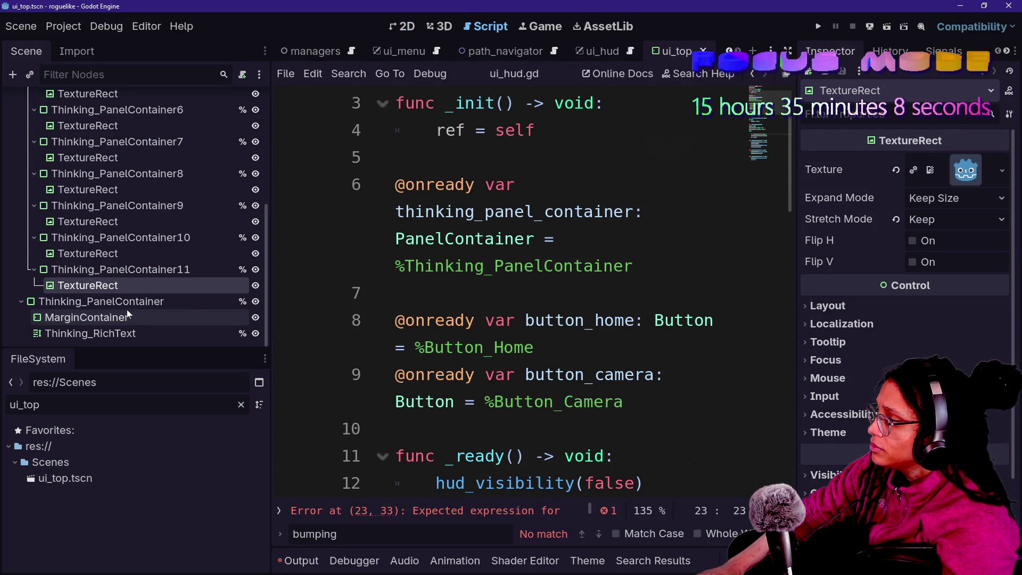
mouse_move(116, 287)
left_mouse_down()
mouse_move(598, 304)
mouse_move(183, 292)
mouse_move(170, 334)
mouse_move(251, 314)
mouse_move(351, 307)
mouse_move(213, 333)
mouse_move(572, 291)
mouse_move(221, 291)
mouse_move(57, 209)
mouse_move(131, 265)
mouse_move(600, 305)
mouse_move(575, 294)
left_mouse_up()
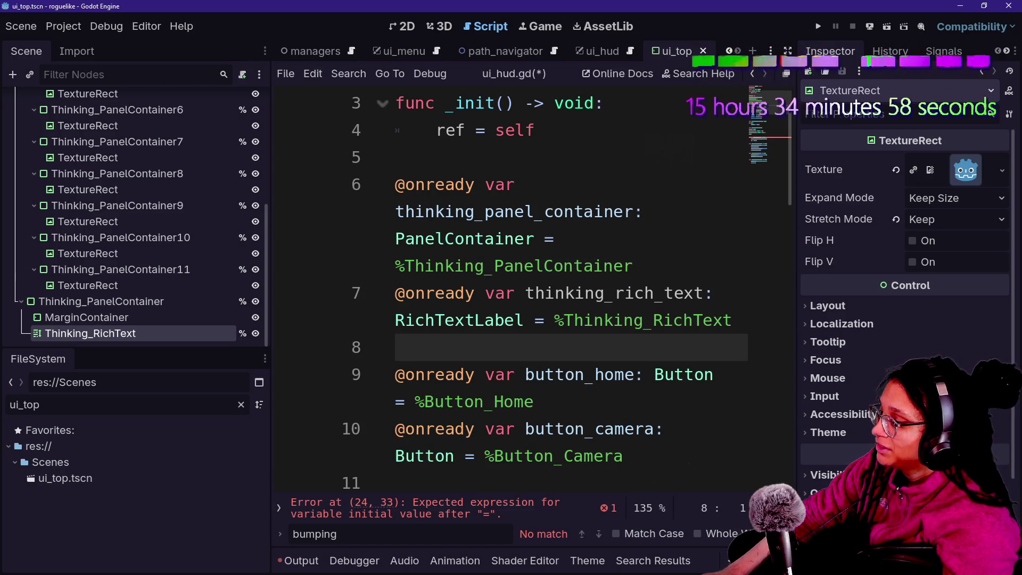
scroll(511, 288, "down", 1)
- Hide the side panels and return to the unfinished message_to_show line in thinking_visibility
key("ctrl+shift+F11")
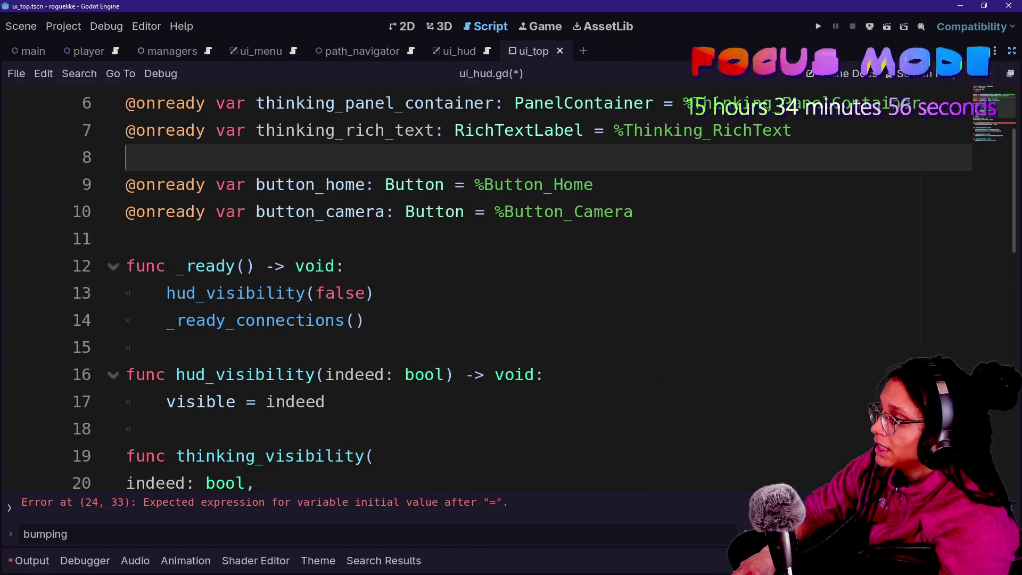
scroll(511, 288, "down", 1)
scroll(479, 287, "up", 3)
left_click(391, 293)
key("Down")
key("Down")
left_click(462, 374)
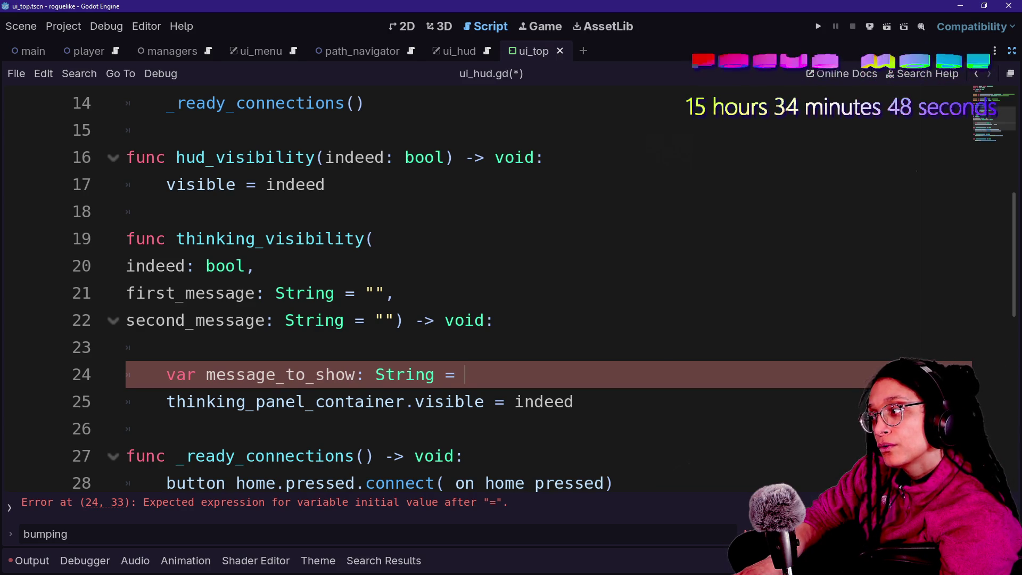
- Complete the declaration as message_to_show: String = first_message
type("F")
key("BackSpace")
key("Caps_Lock")
type("fi")
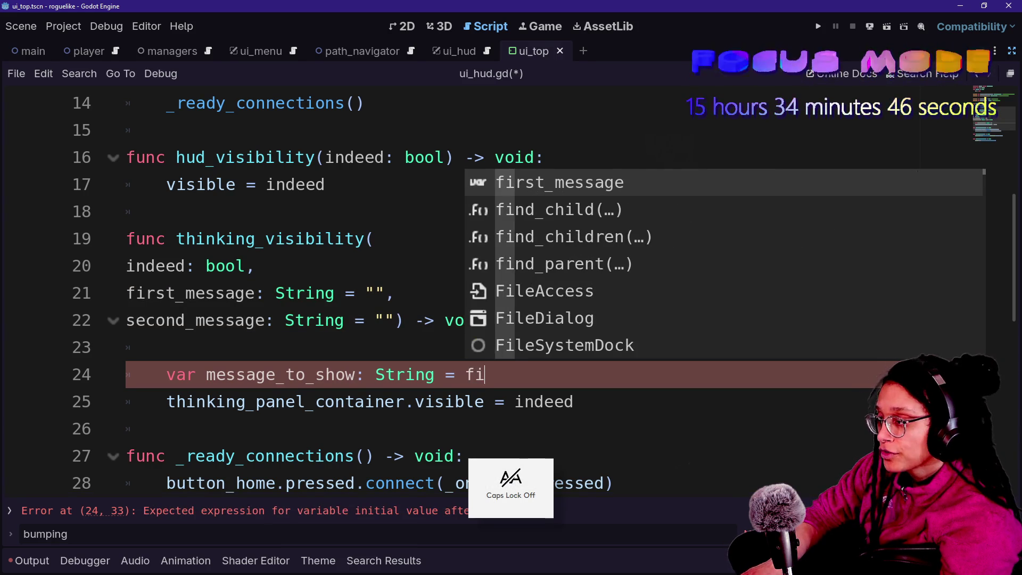
key("BackSpace")
key("BackSpace")
key("BackSpace")
type("S")
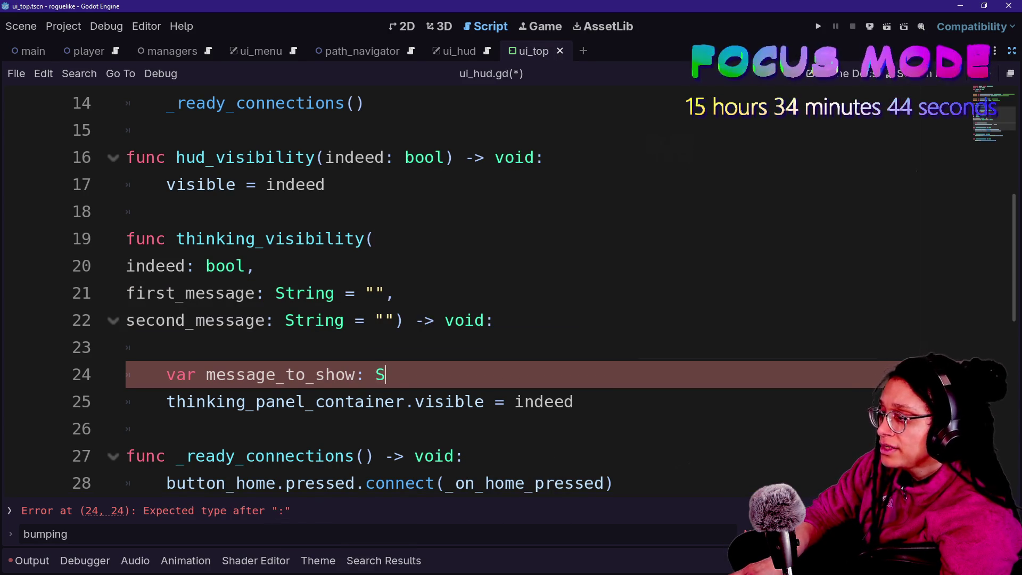
type("tring ")
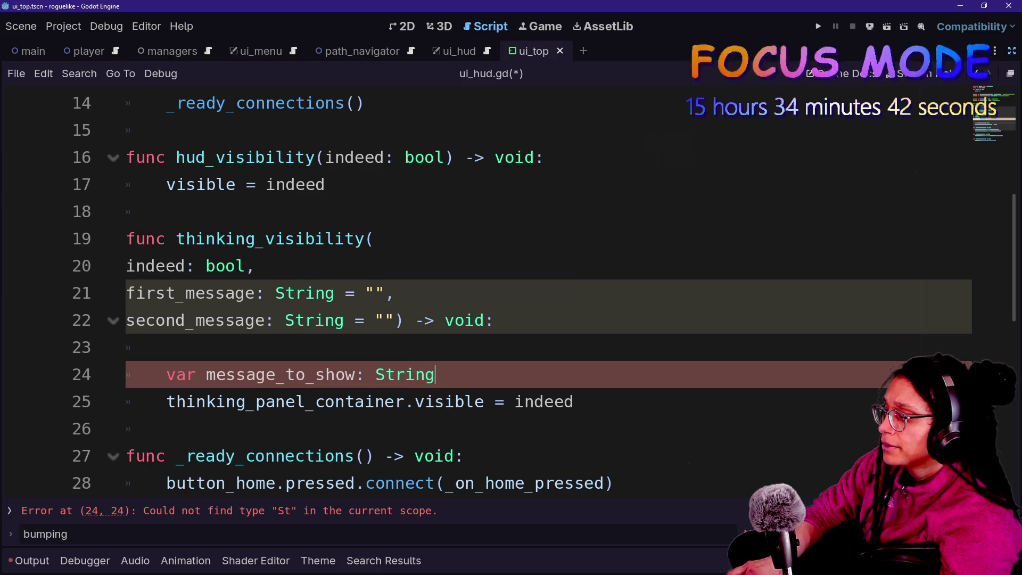
type("= fir")
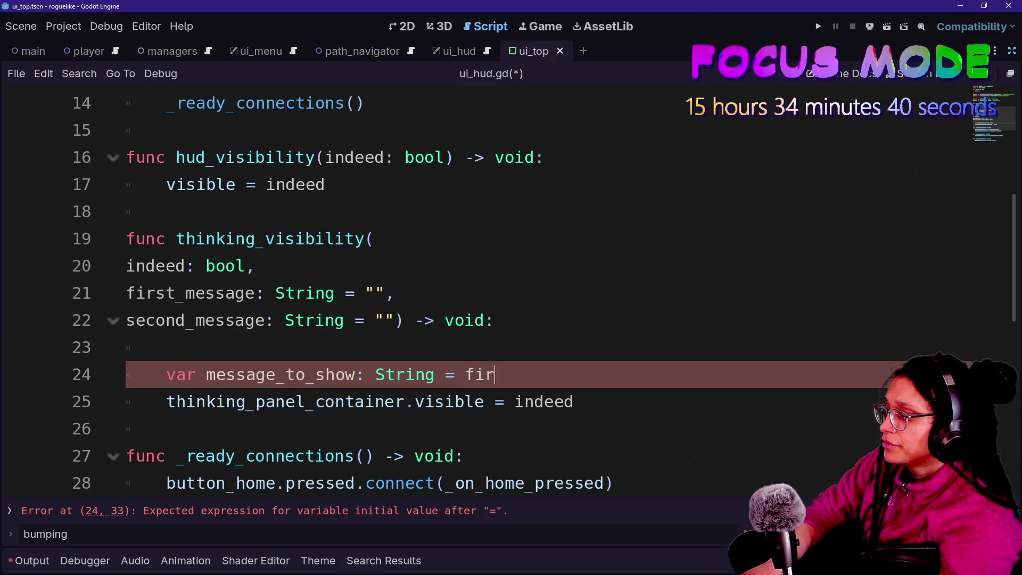
type("st_mes")
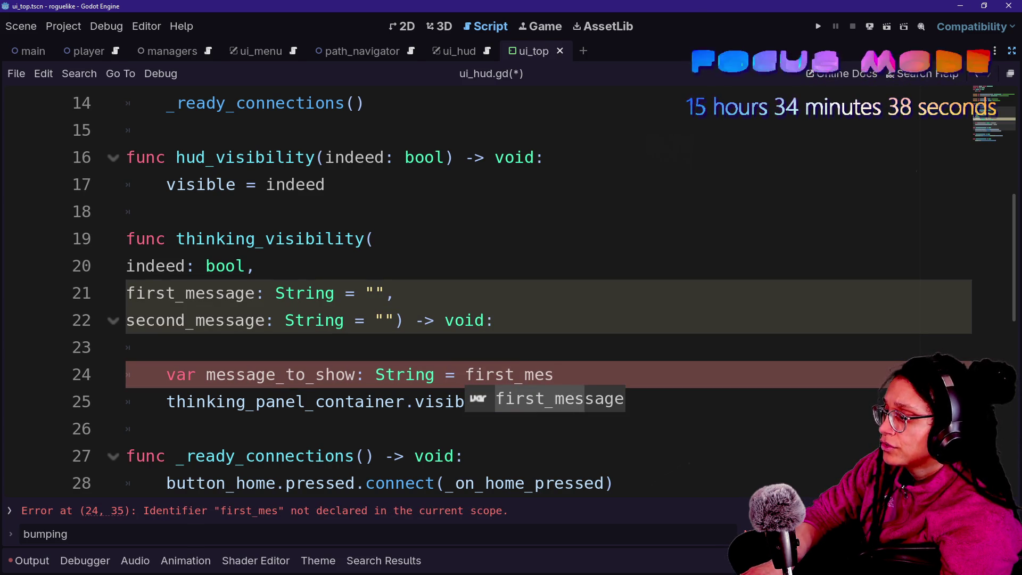
key("Return")
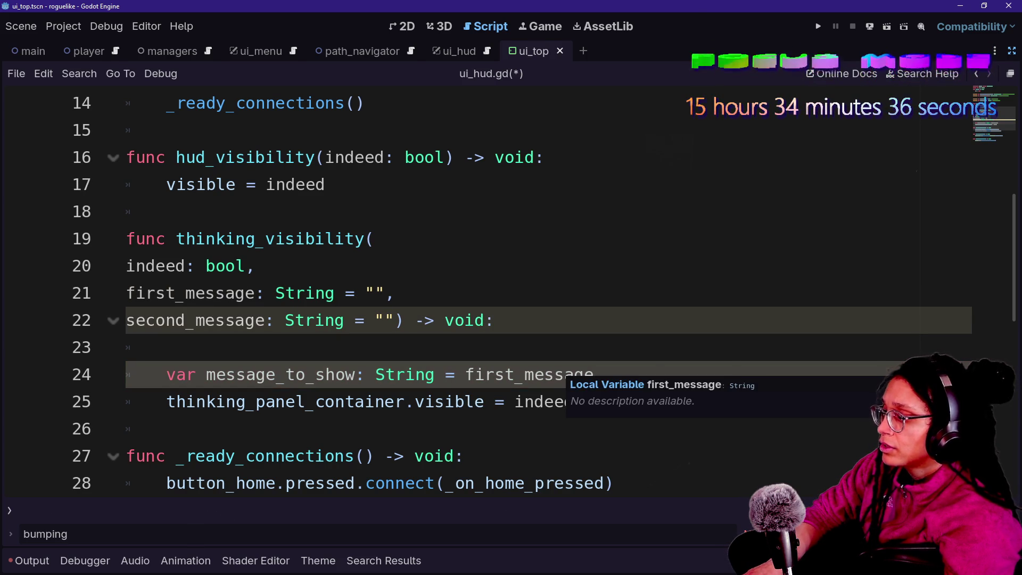
key("Return")
key("Return")
key("Return")
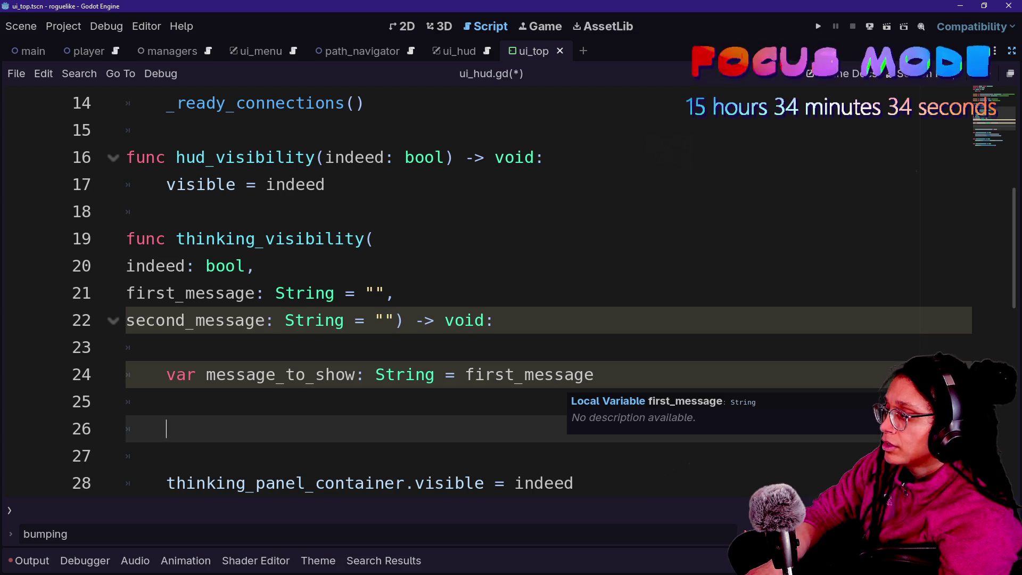
- Add thinking_rich_text.text = first_message and remove the extra blank line
type("think")
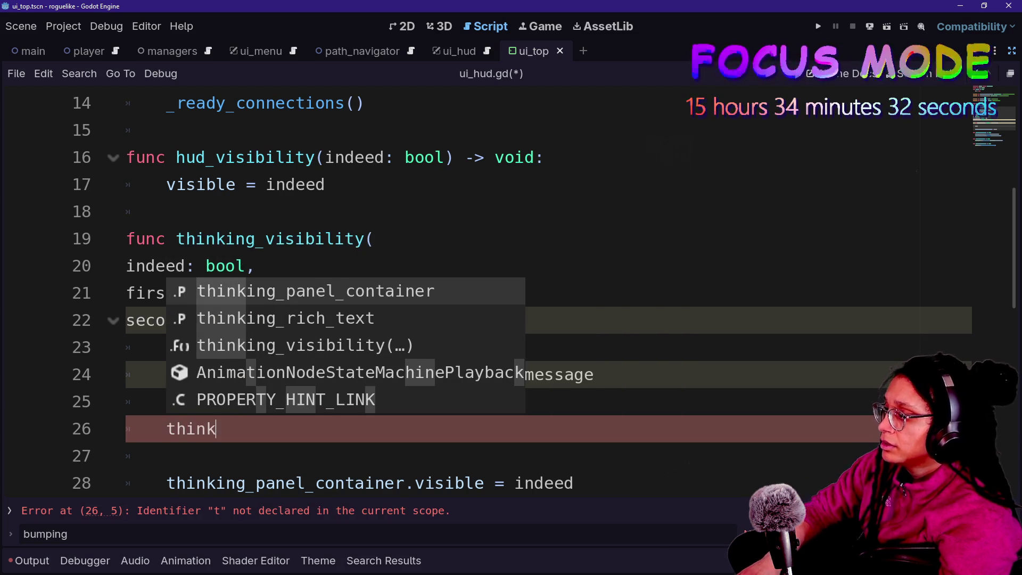
key("Down")
key("Return")
type(".tex")
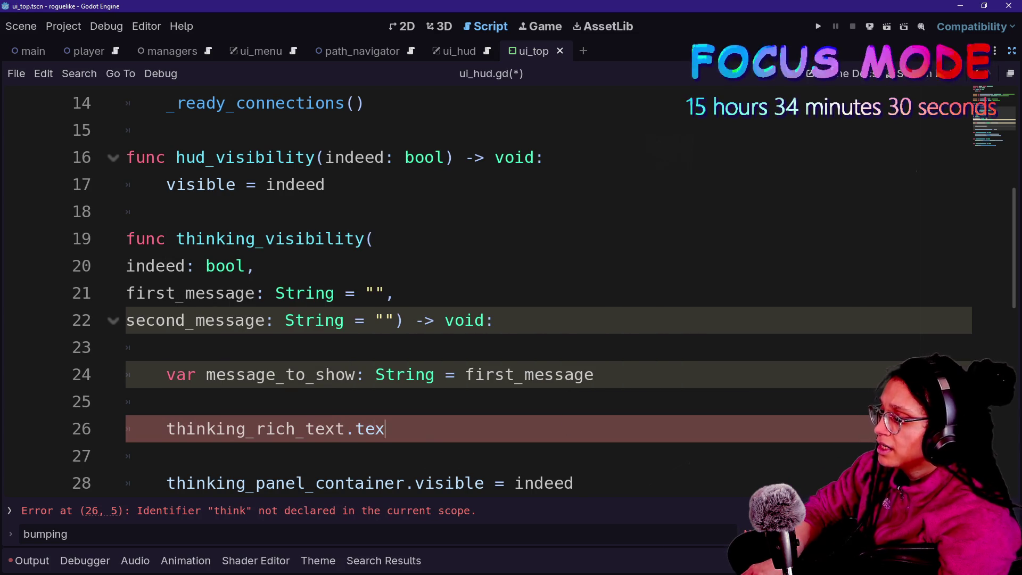
type("t = first")
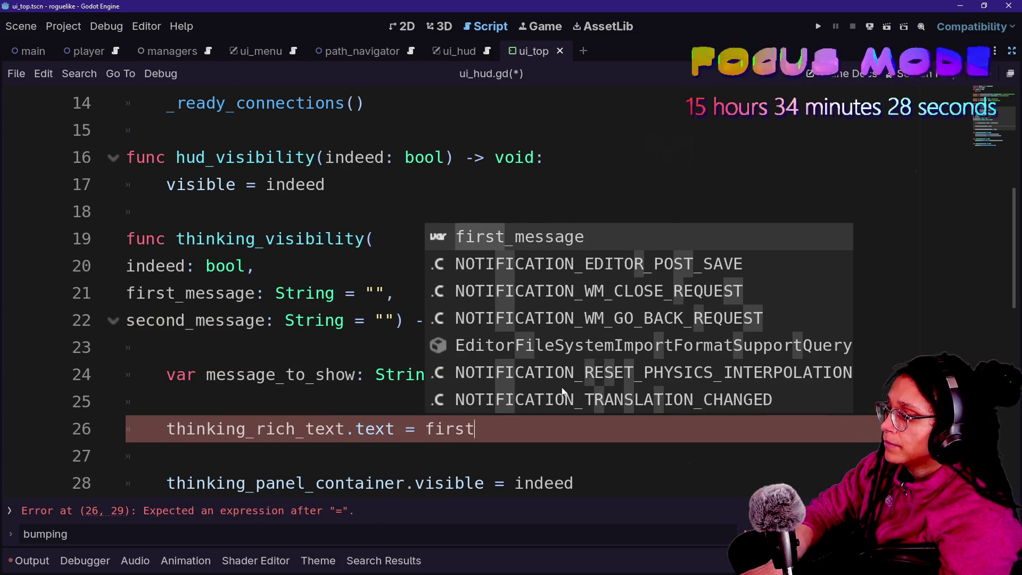
key("Return")
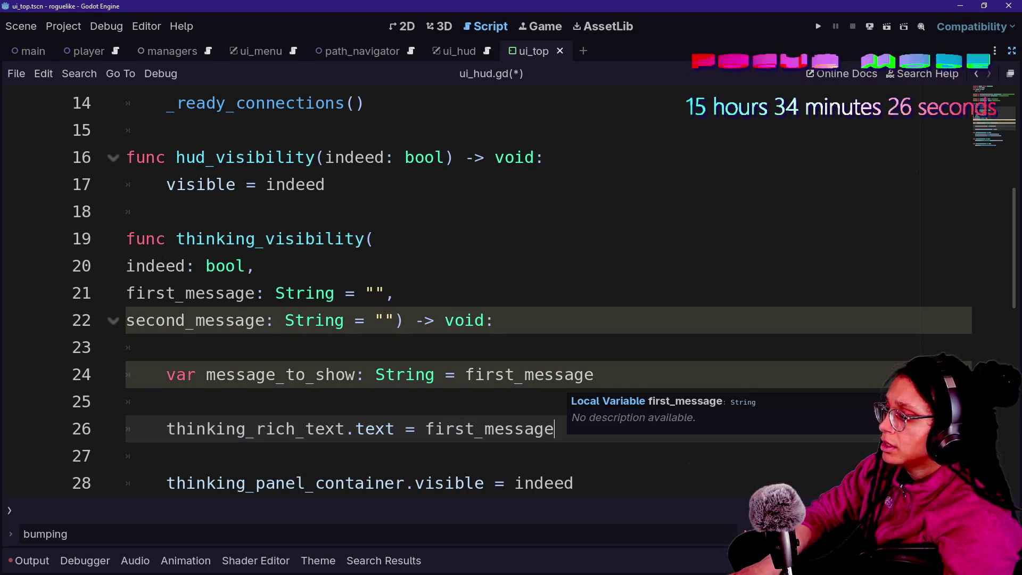
left_click(505, 429)
left_click(165, 455)
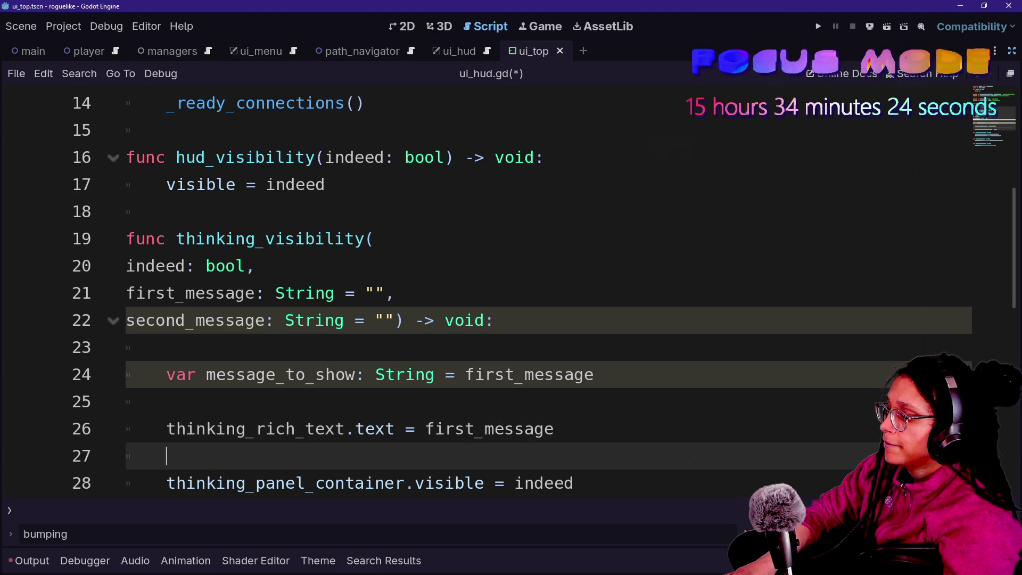
key("BackSpace")
key("BackSpace")
- Add line 28: await get_tree().create_timer(.5).timeout after the visibility line
left_click(166, 483)
type("await")
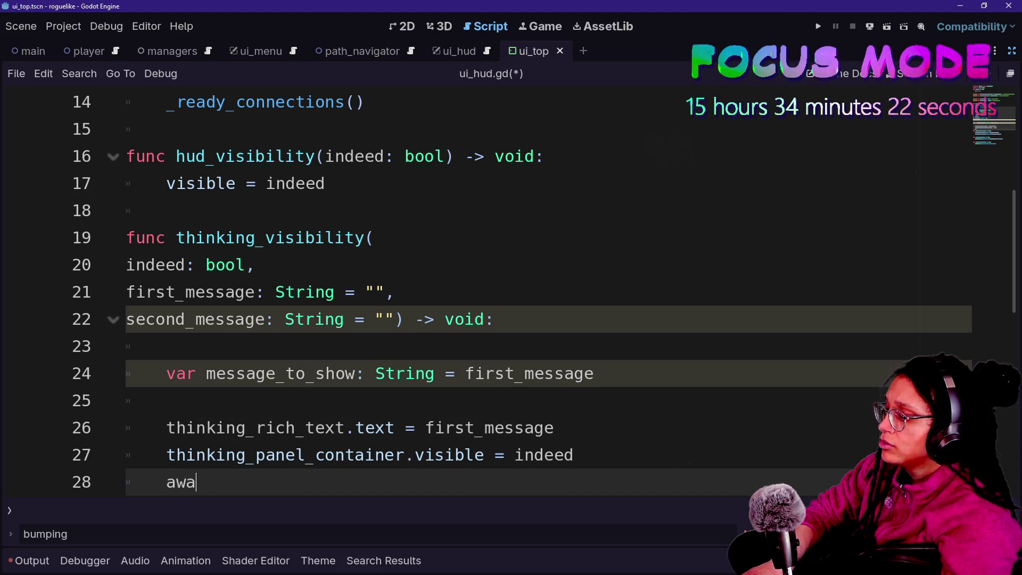
scroll(511, 287, "down", 1)
key("Return")
key("Return")
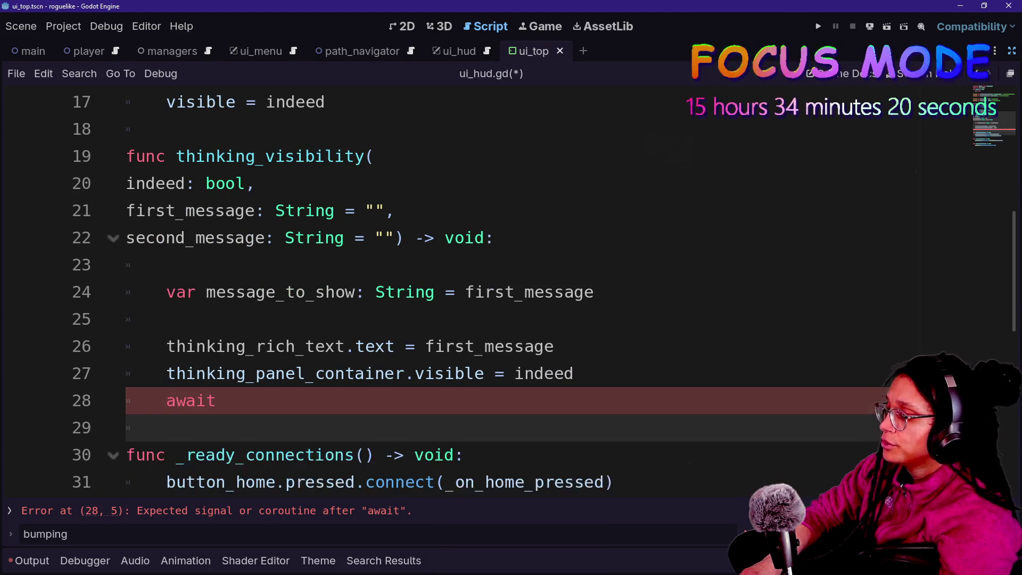
right_click(573, 399)
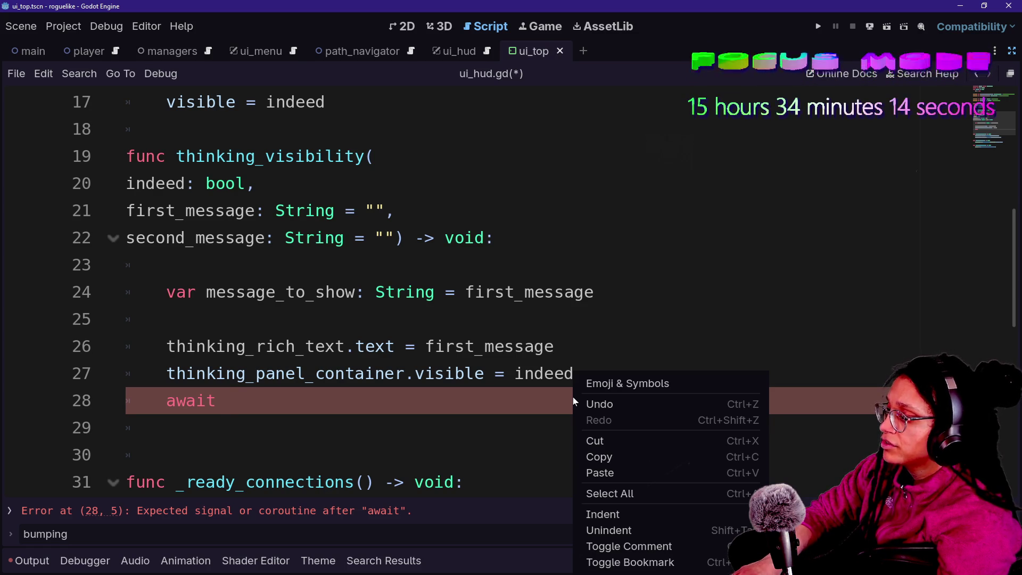
key("Escape")
key("BackSpace")
type("(")
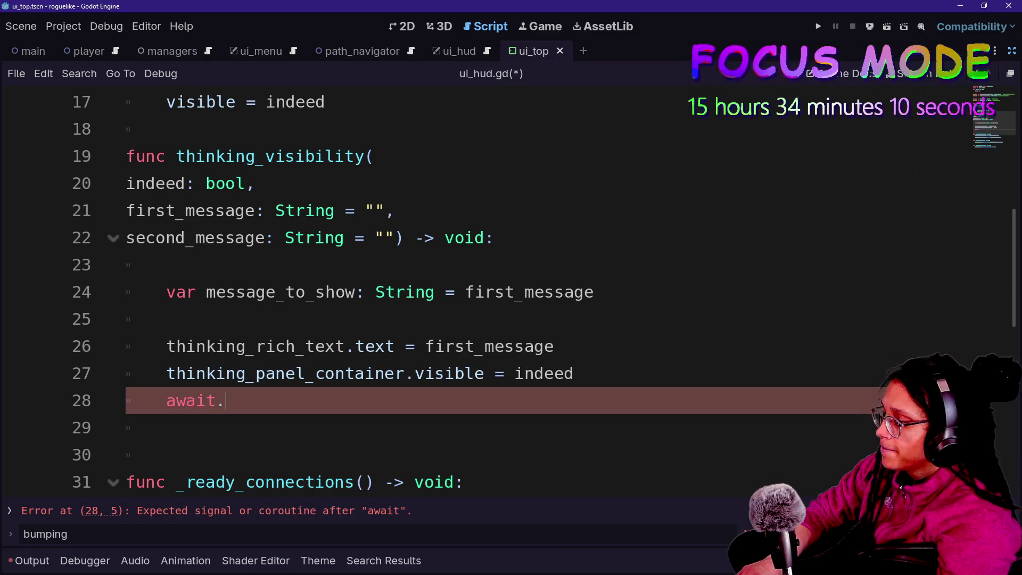
type("f")
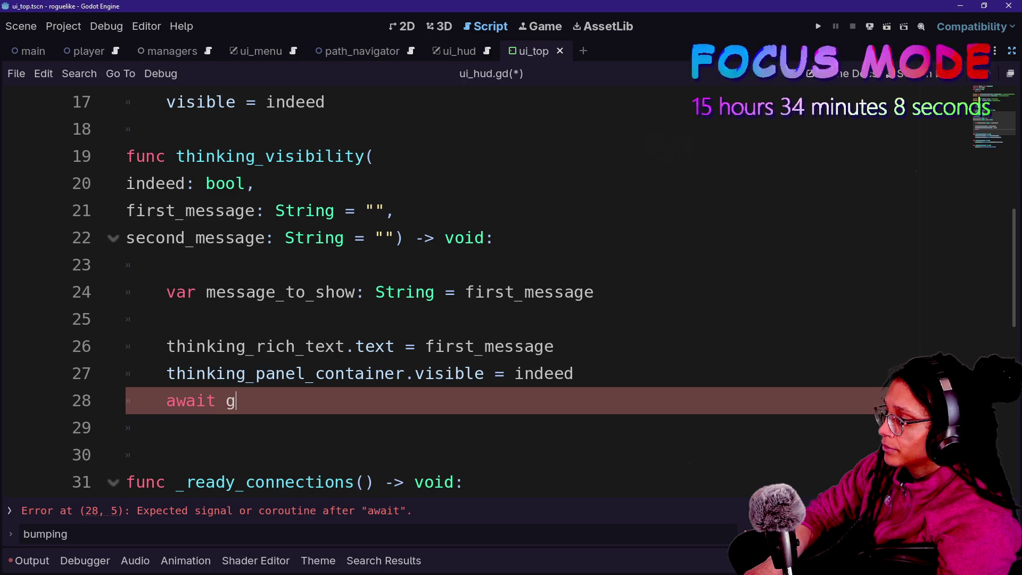
type("gte")
key("BackSpace")
key("BackSpace")
type("et_tre")
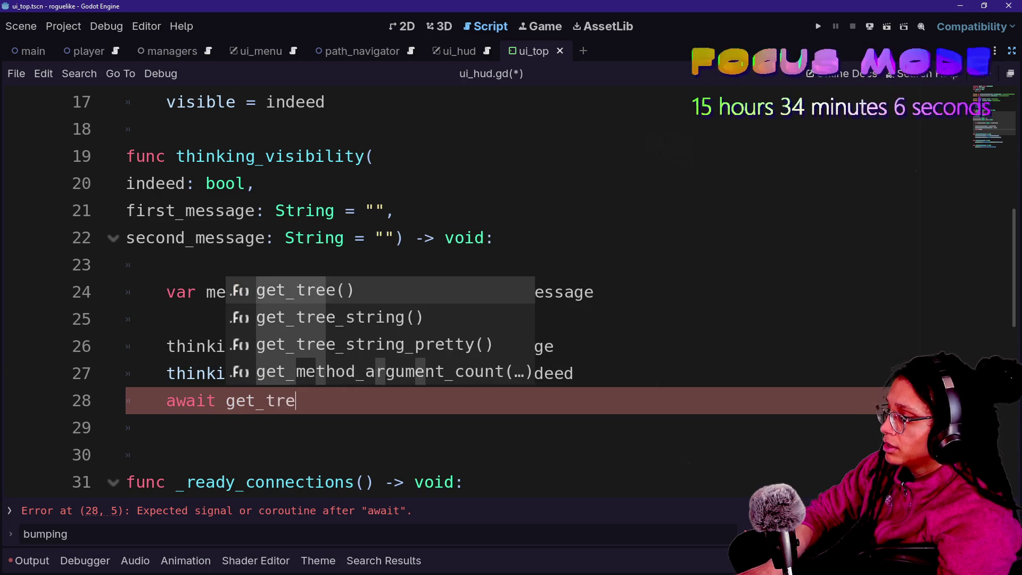
key("Return")
type(").")
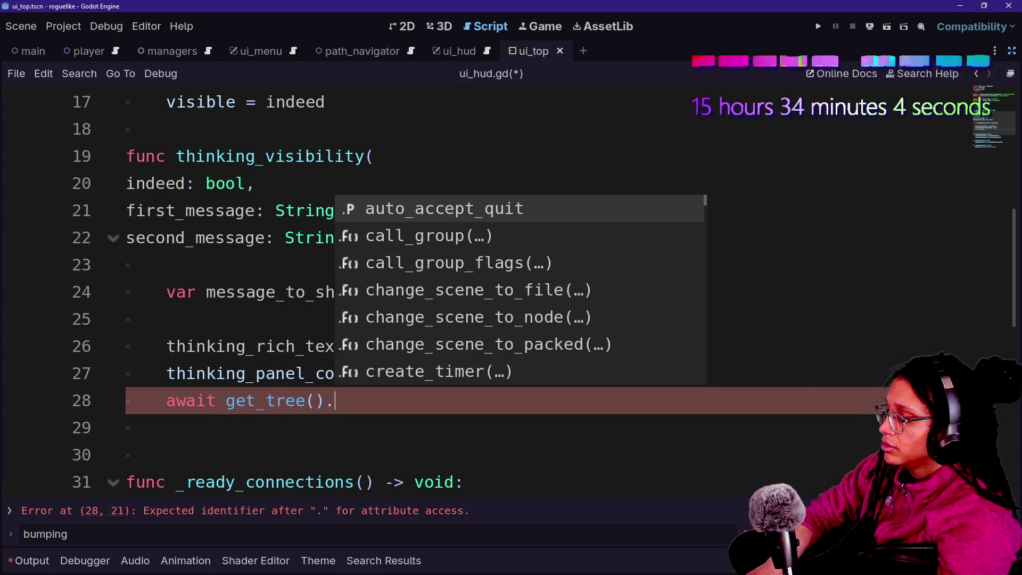
key("BackSpace")
type(".")
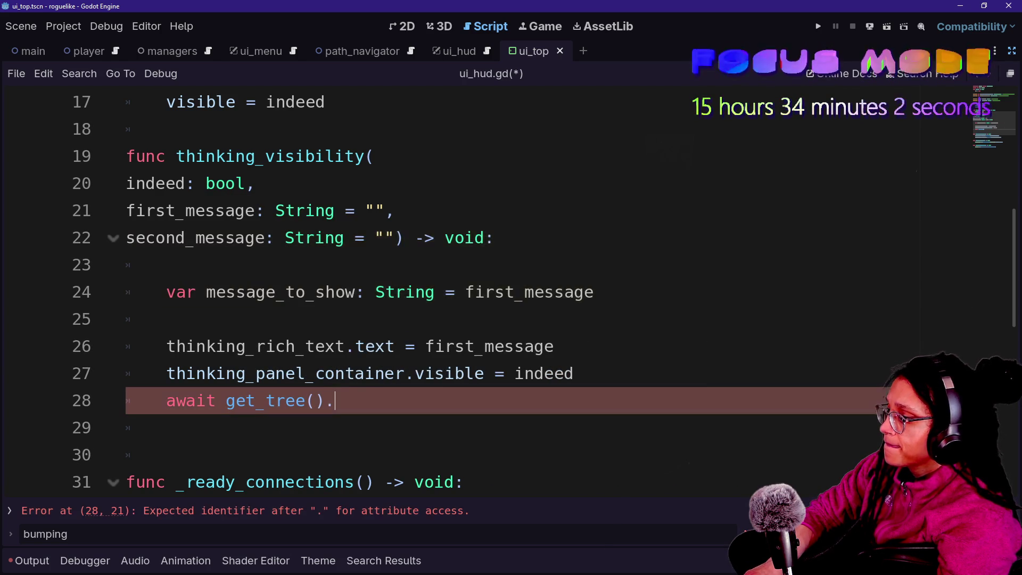
type("r")
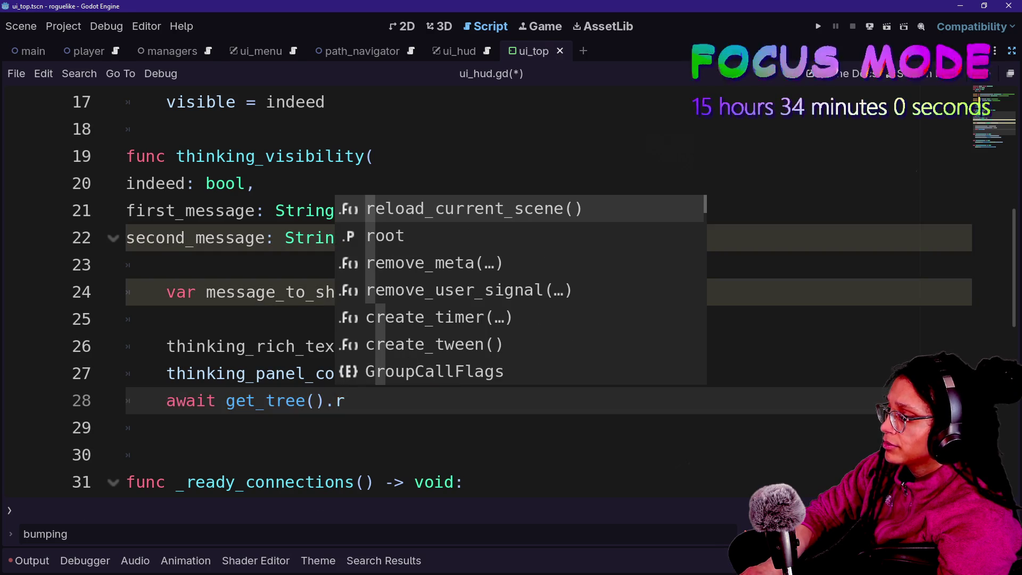
key("BackSpace")
type("cr")
key("Return")
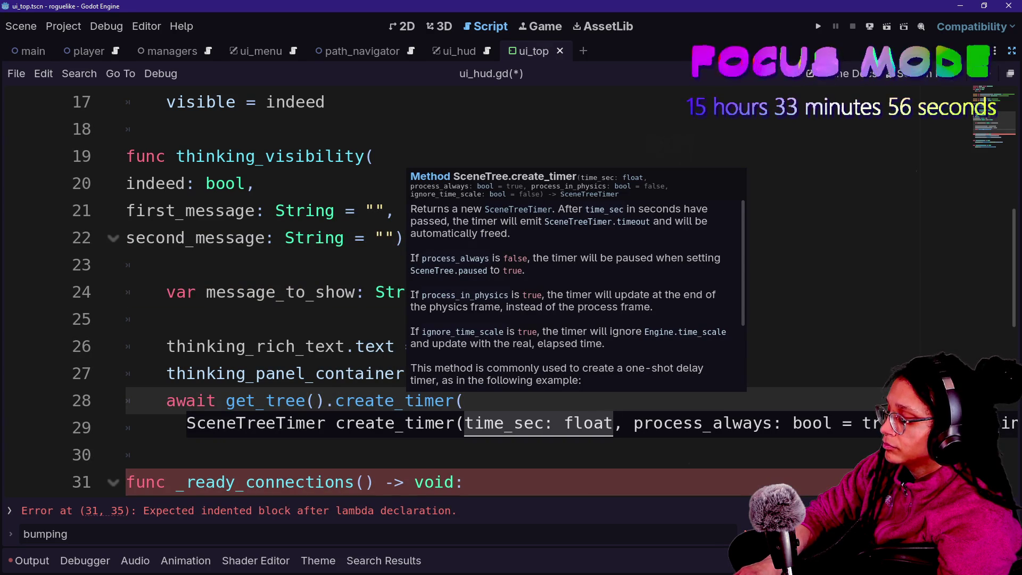
type(".5")
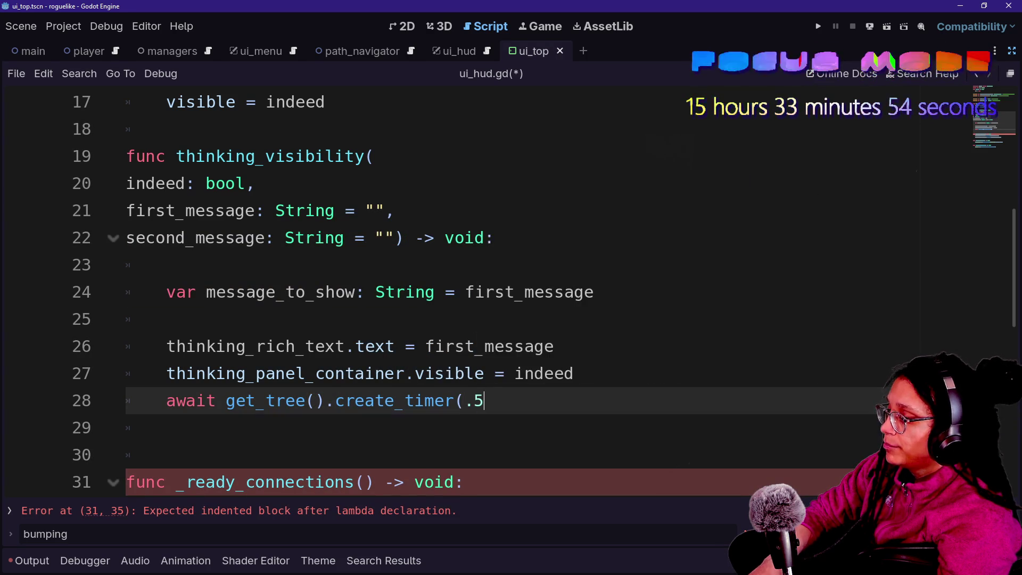
type(")")
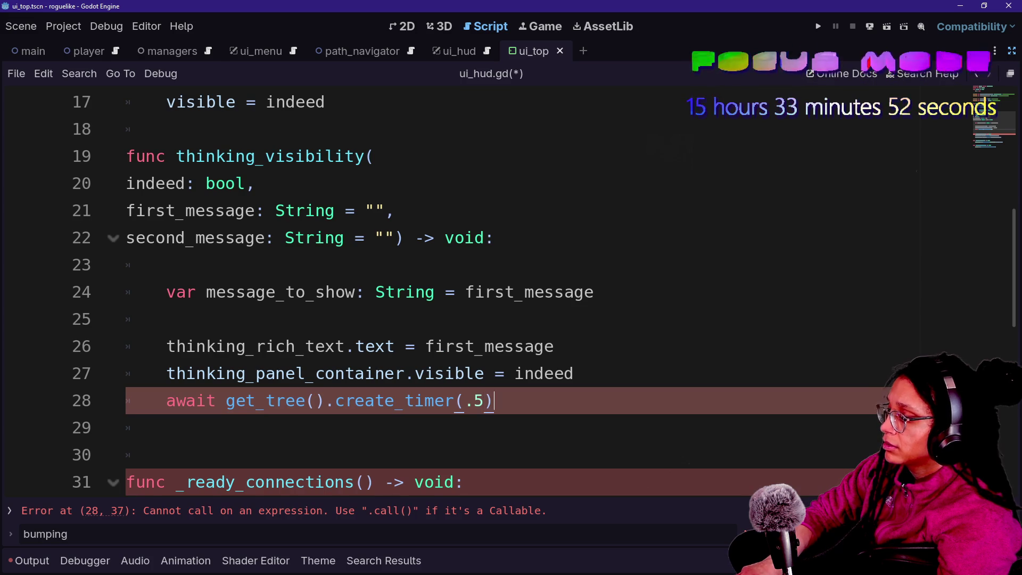
key("BackSpace")
type(".timeout")
key("Return")
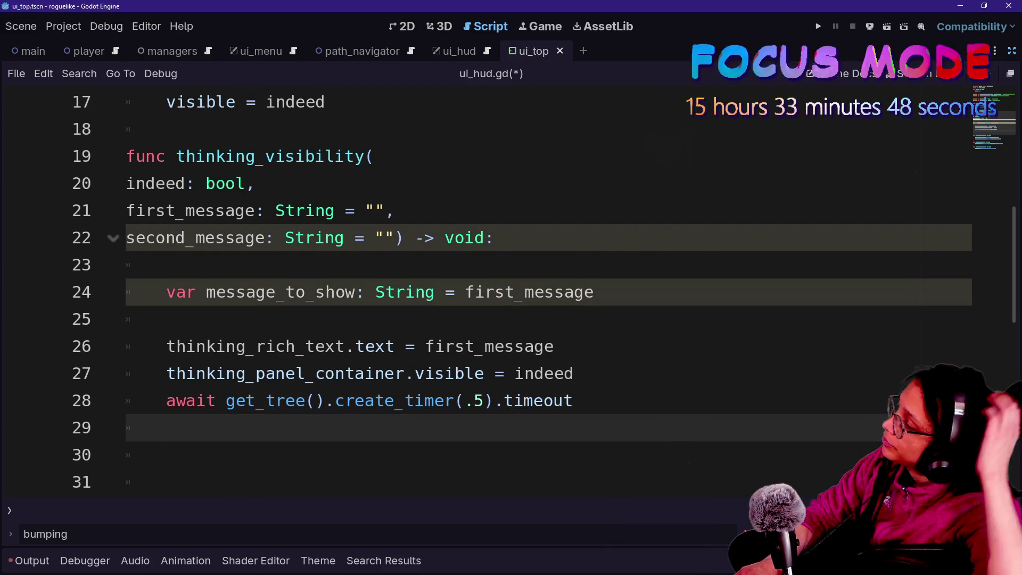
- Add thinking_rich_text.text += "\n" + second_message on line 29 and save the script
mouse_move(410, 400)
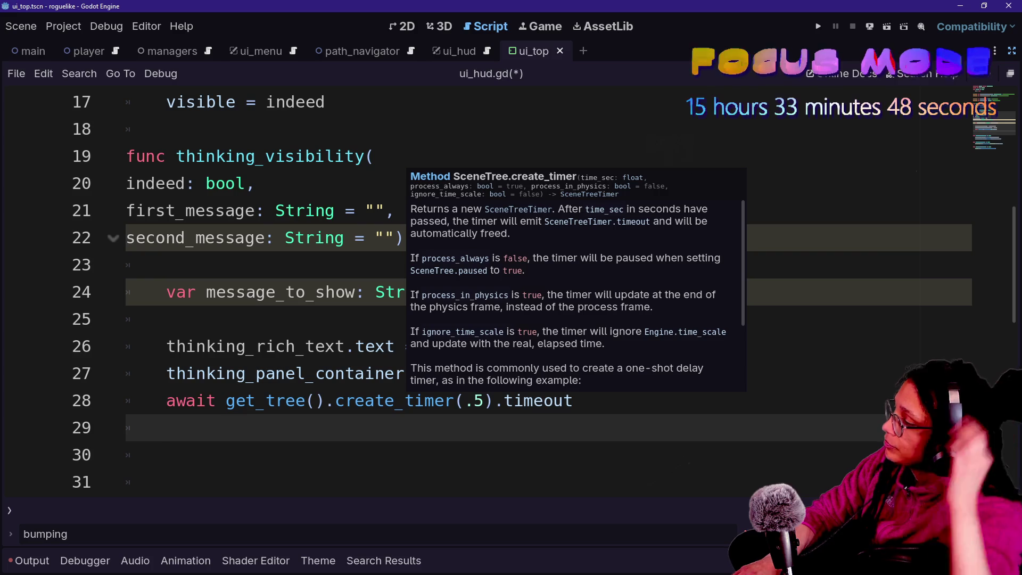
type("t")
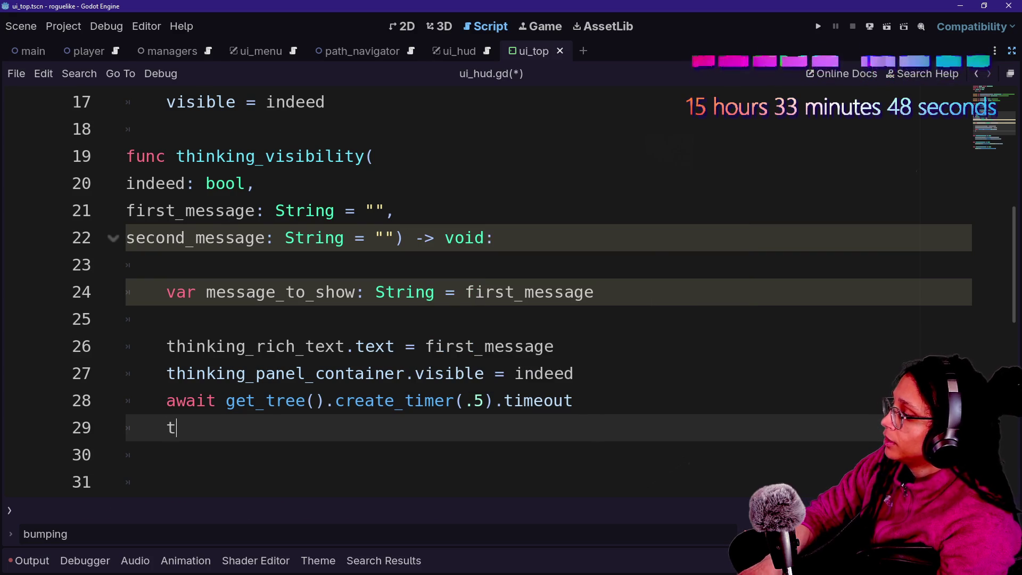
type("hi")
key("BackSpace")
type("hinking")
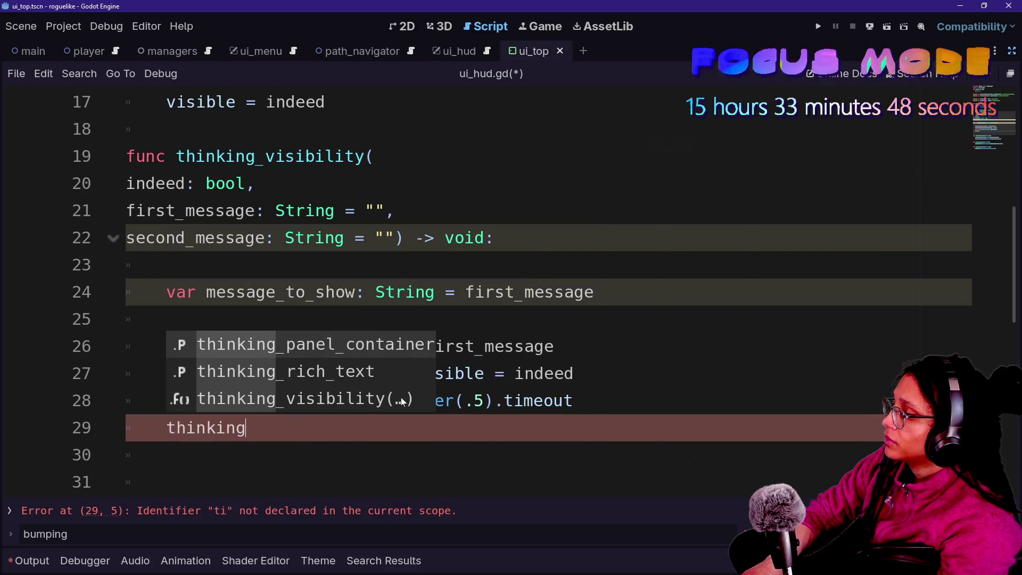
key("Down")
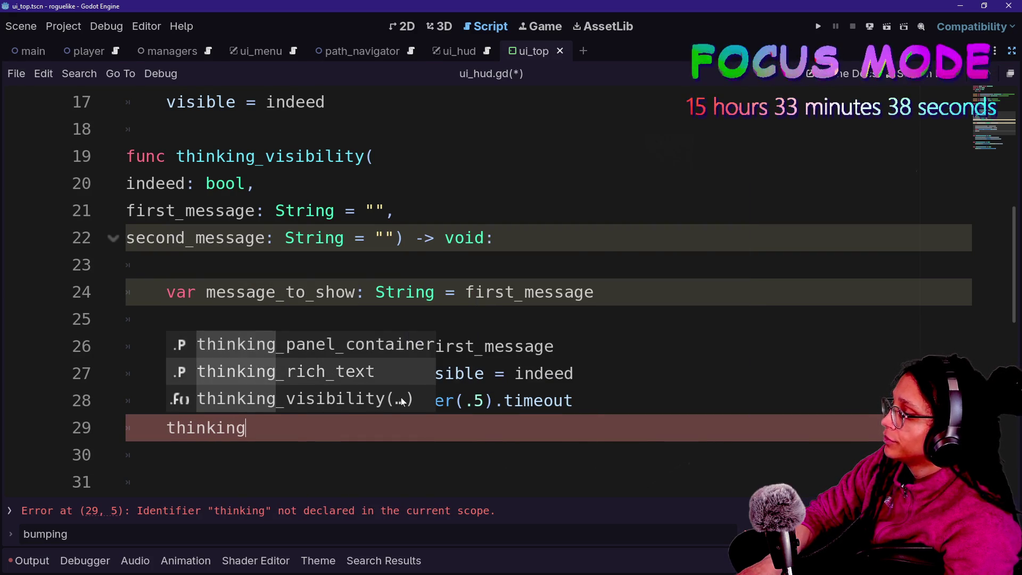
key("Return")
type("text ")
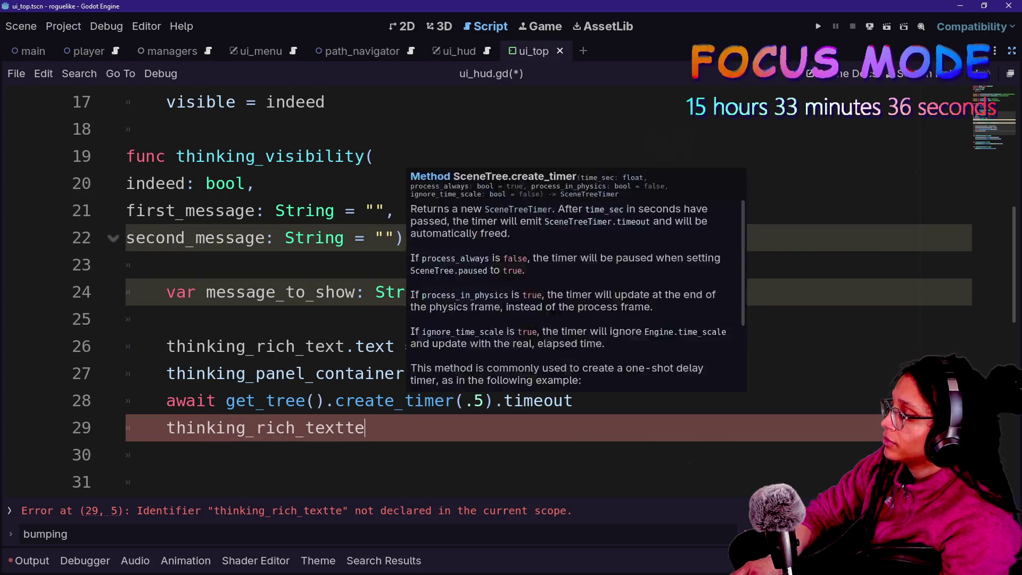
type("=")
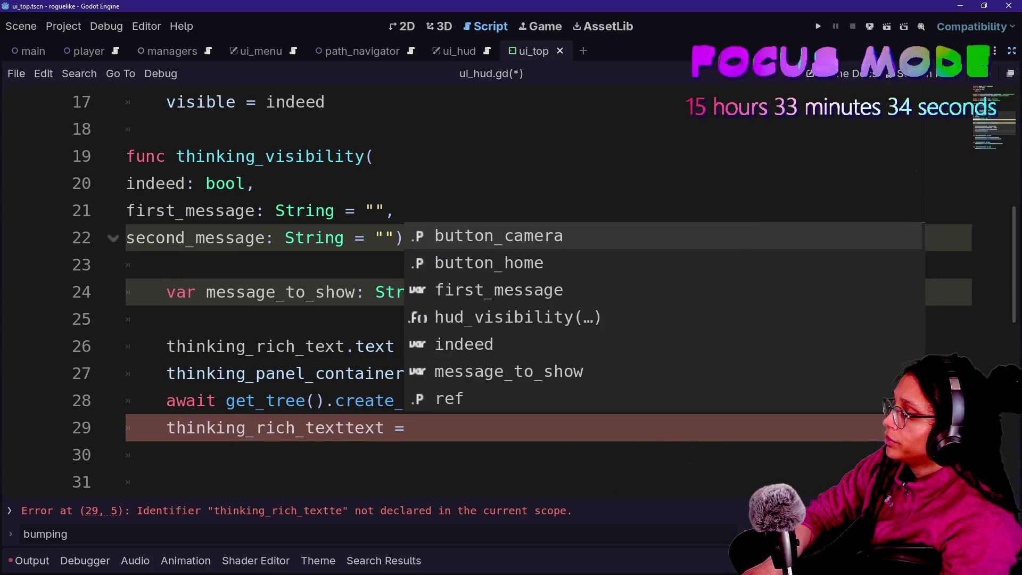
key("BackSpace")
key("BackSpace")
key("BackSpace")
type("t.text +=")
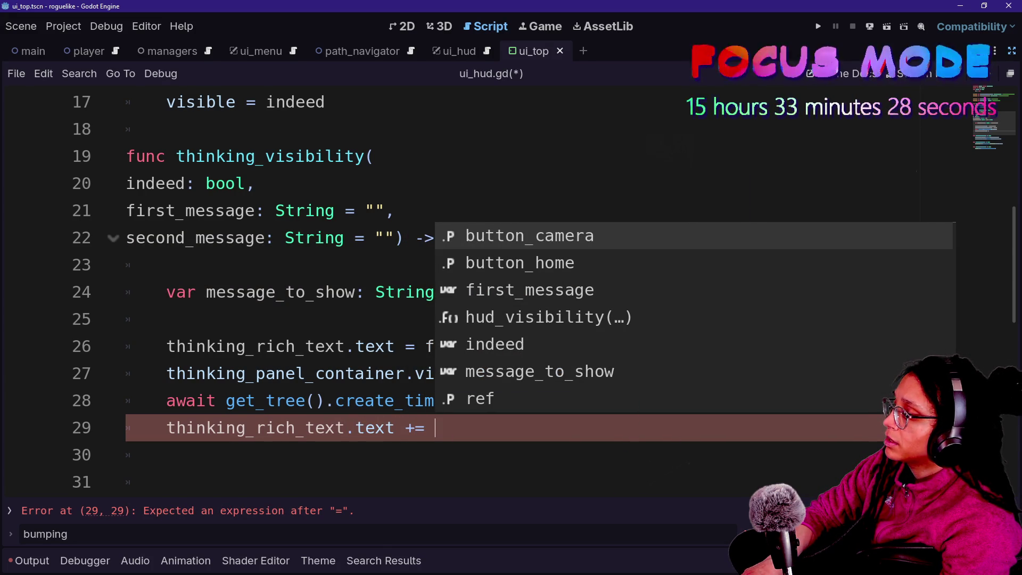
type(" \"\\n")
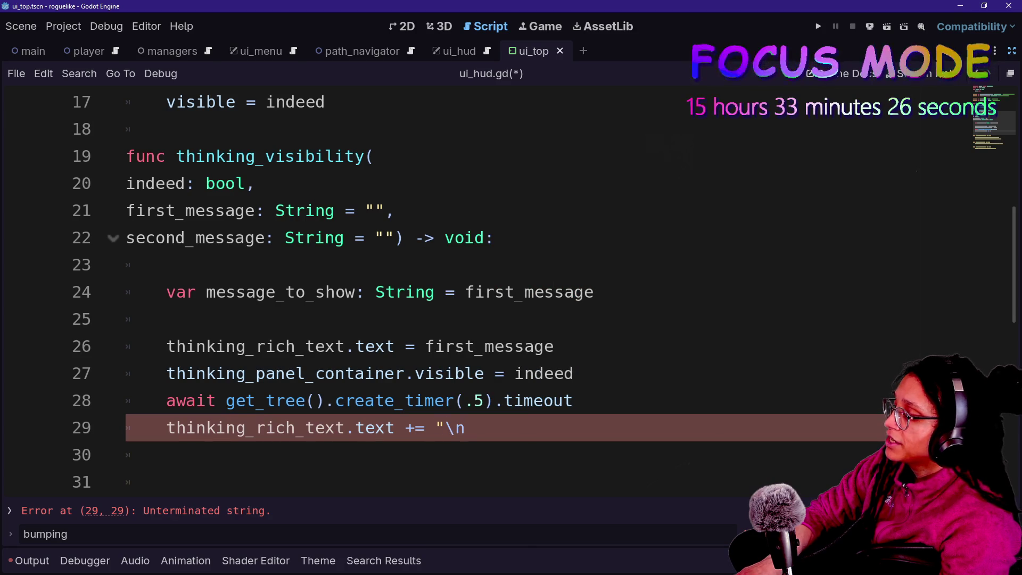
type("\"")
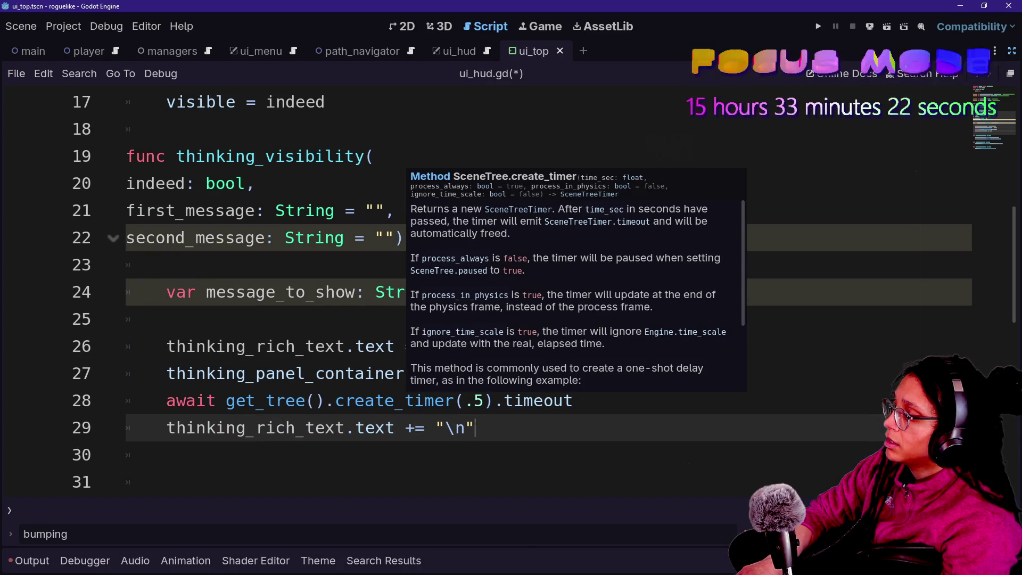
type(" +")
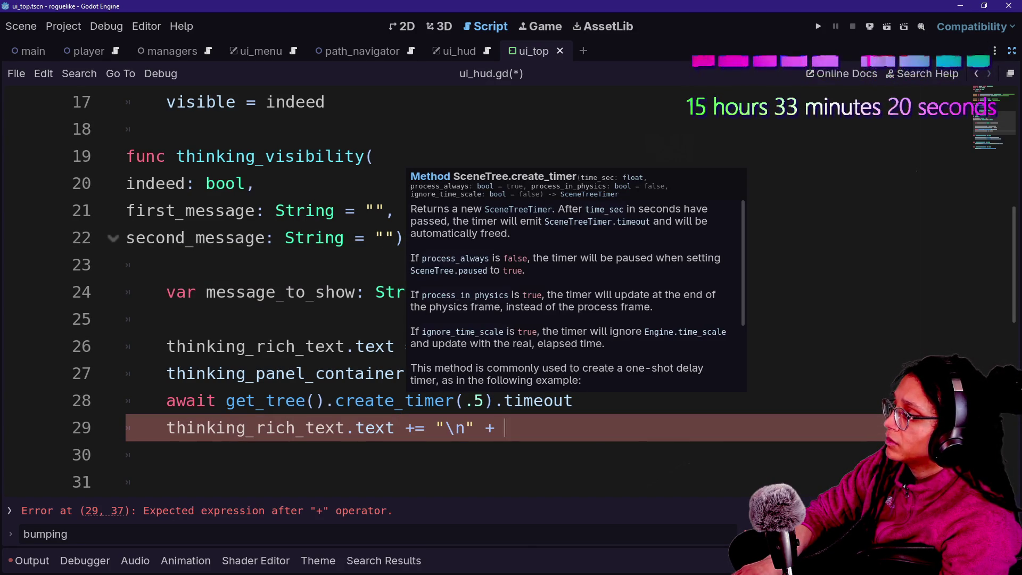
type("se")
key("BackSpace")
type("eon")
key("Return")
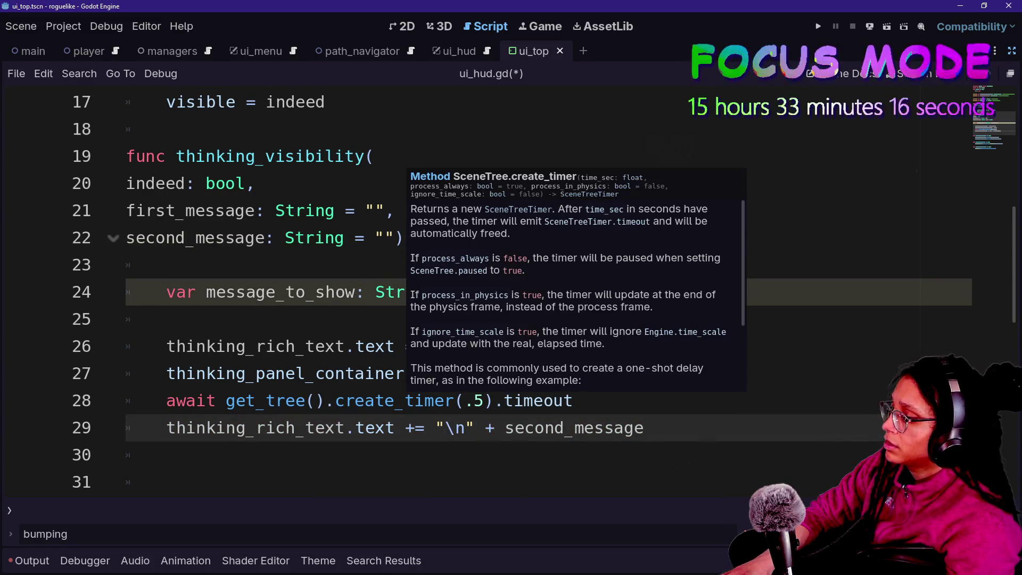
key("Return")
key("ctrl+s")
- Move the caret to the end of line 29
left_click(355, 400)
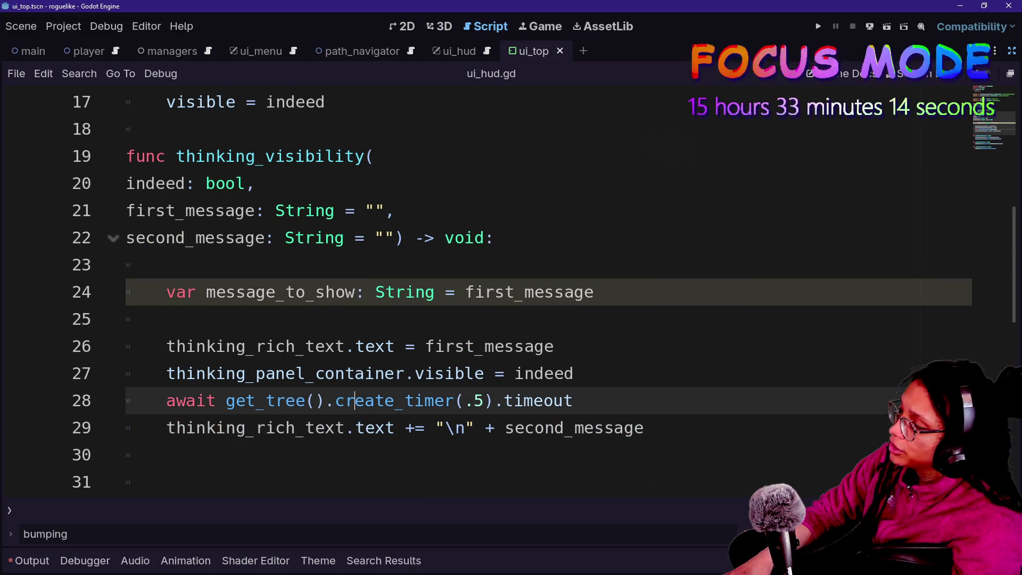
scroll(355, 400, "down", 1)
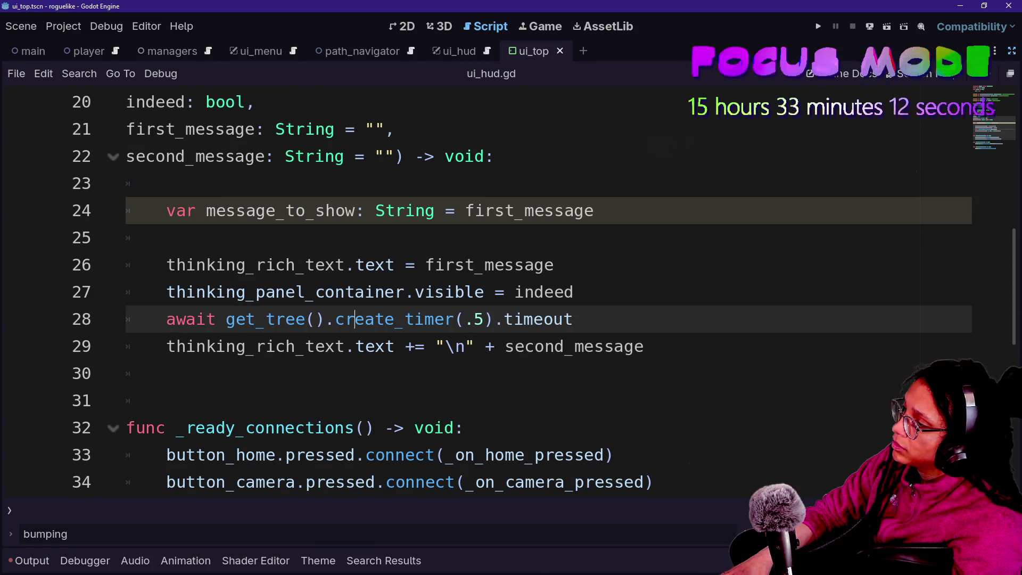
key("Down")
key("Down")
key("Up")
key("End")
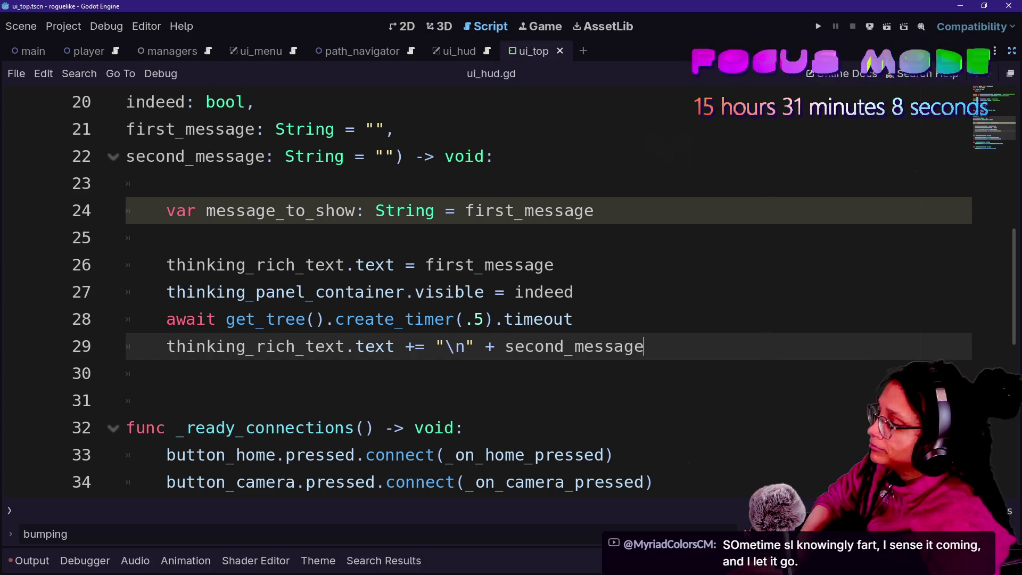
- Insert a new indented line below the second_message append on line 29
key("Return")
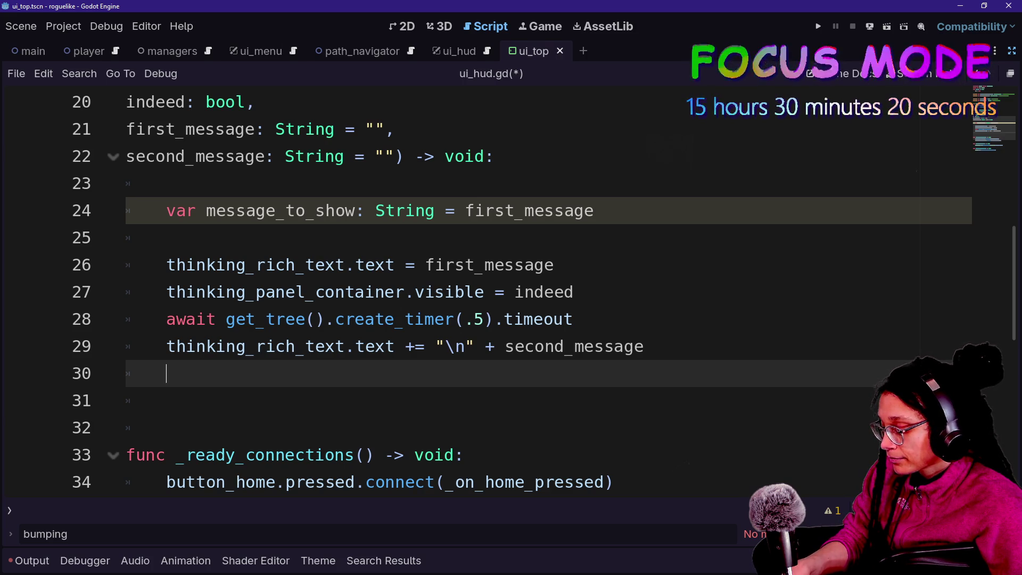
- Duplicate the await timer line below line 29 and change its delay to 4
type("/")
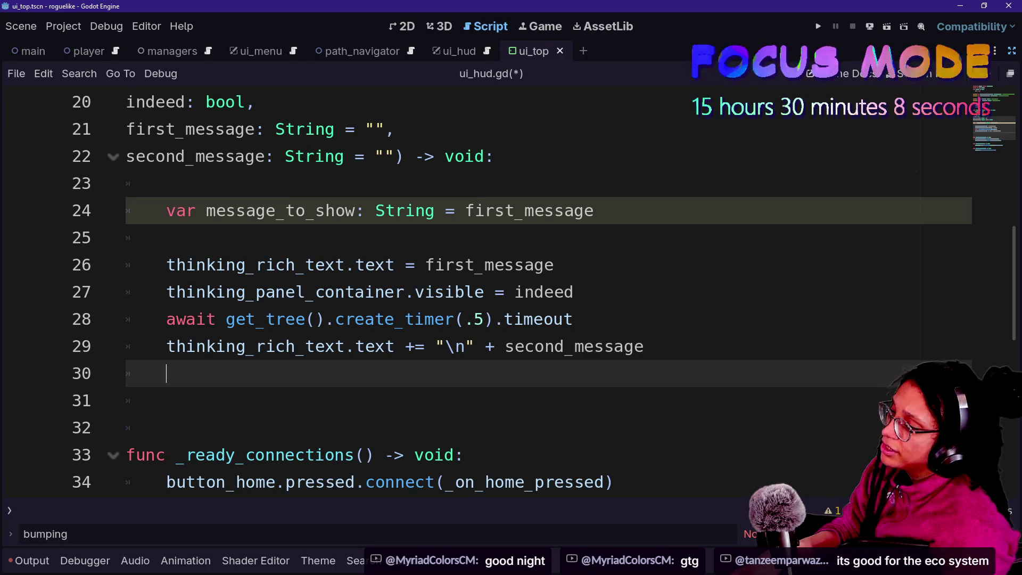
left_click_drag(572, 319, 574, 291)
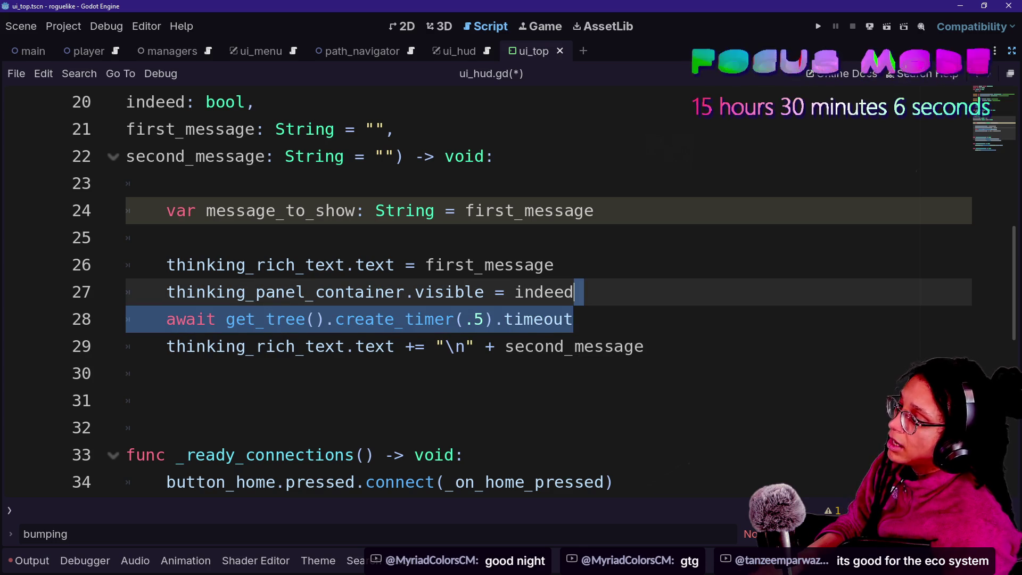
key("ctrl+c")
left_click(644, 346)
key("ctrl+v")
key("BackSpace")
key("BackSpace")
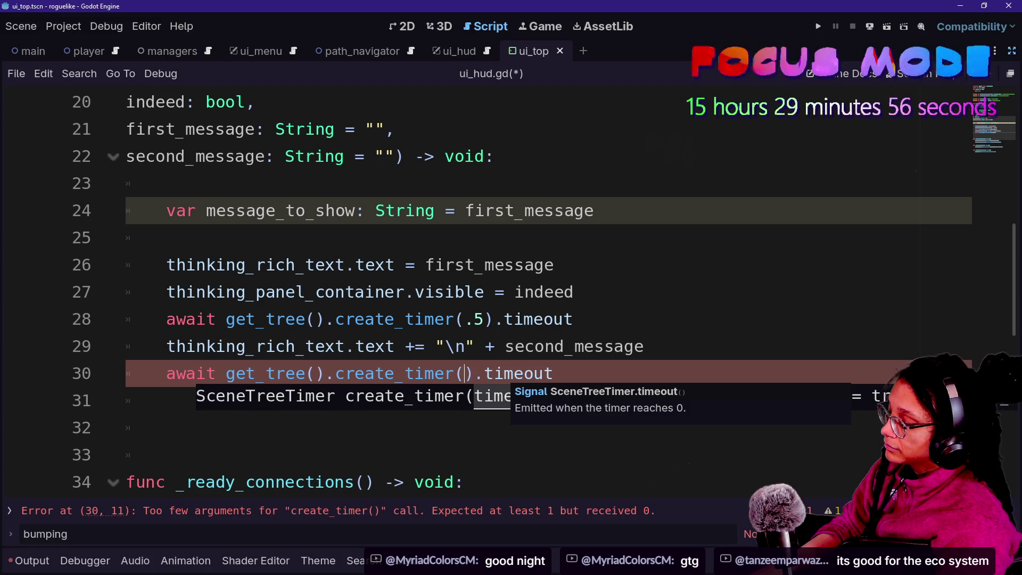
type("4")
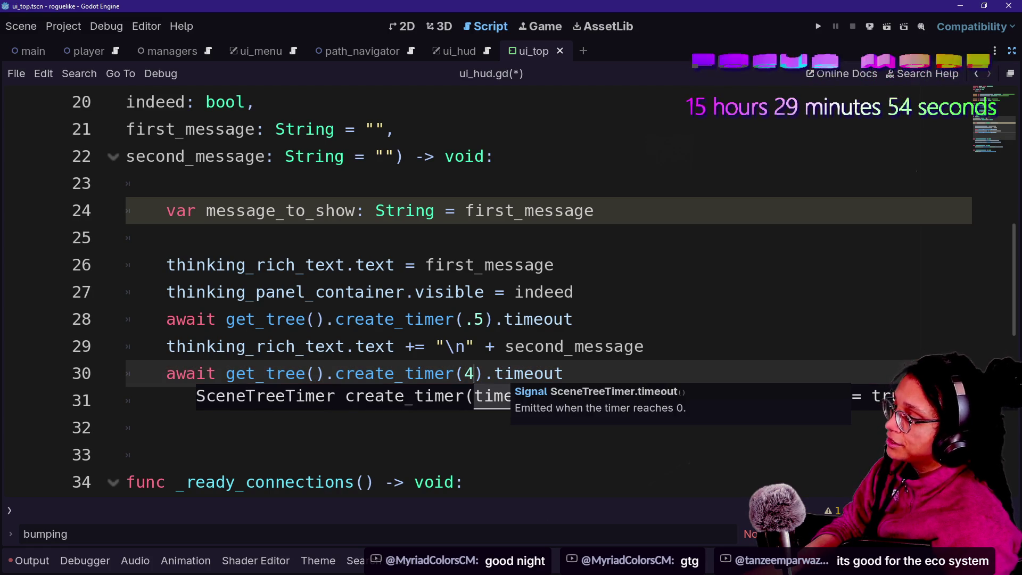
- Make the delay create_timer(4.), save ui_hud.gd, and move to empty line 25
left_click(495, 346)
left_click(473, 373)
key("ctrl+s")
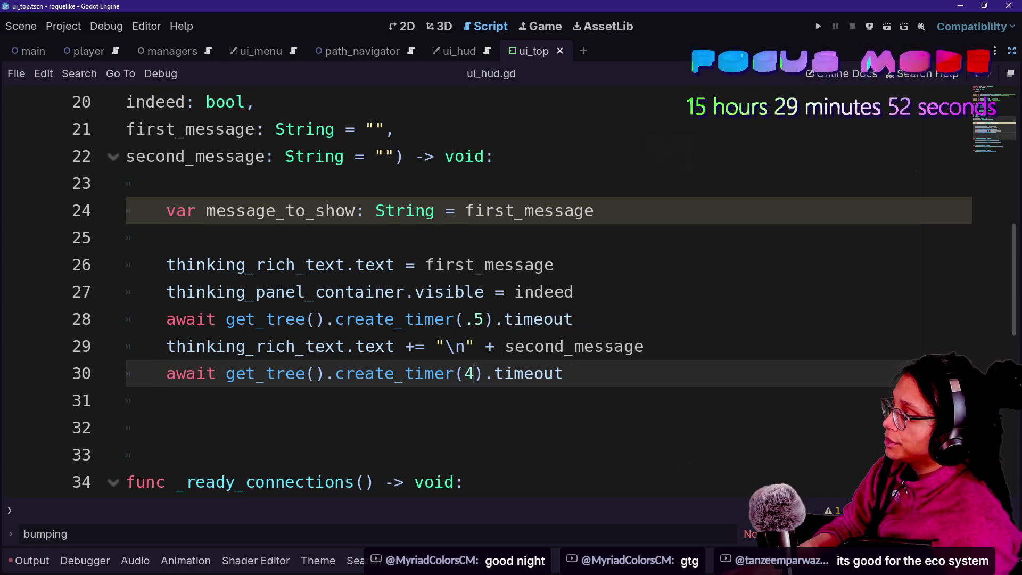
type(".")
left_click(165, 237)
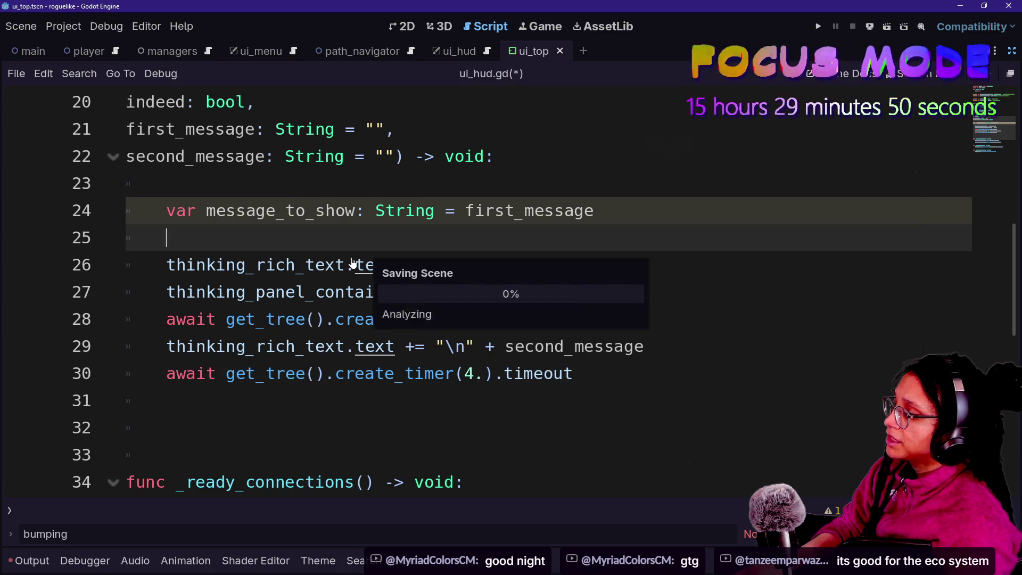
scroll(511, 287, "up", 2)
scroll(511, 288, "down", 1)
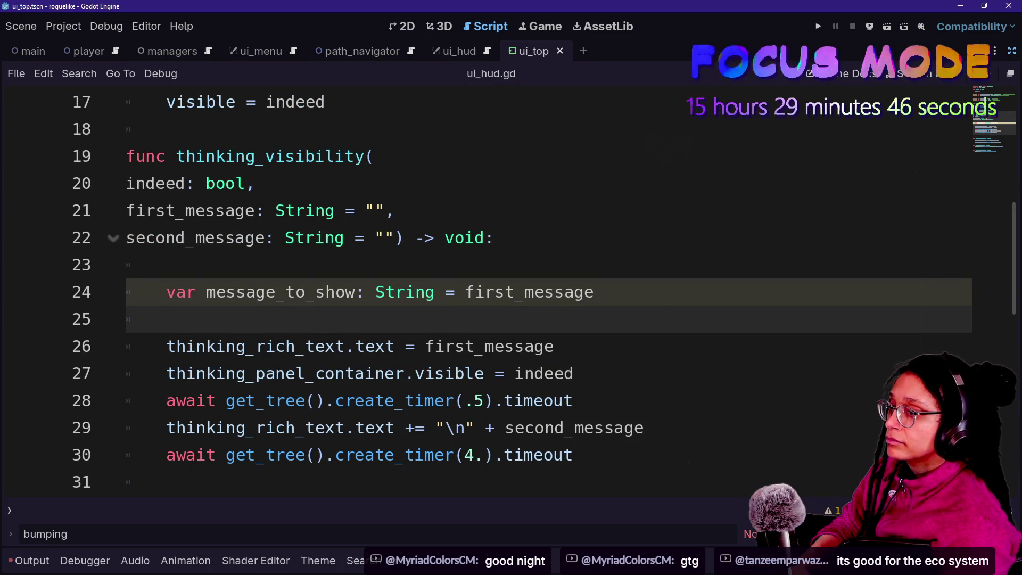
key("Down")
key("Down")
key("Down")
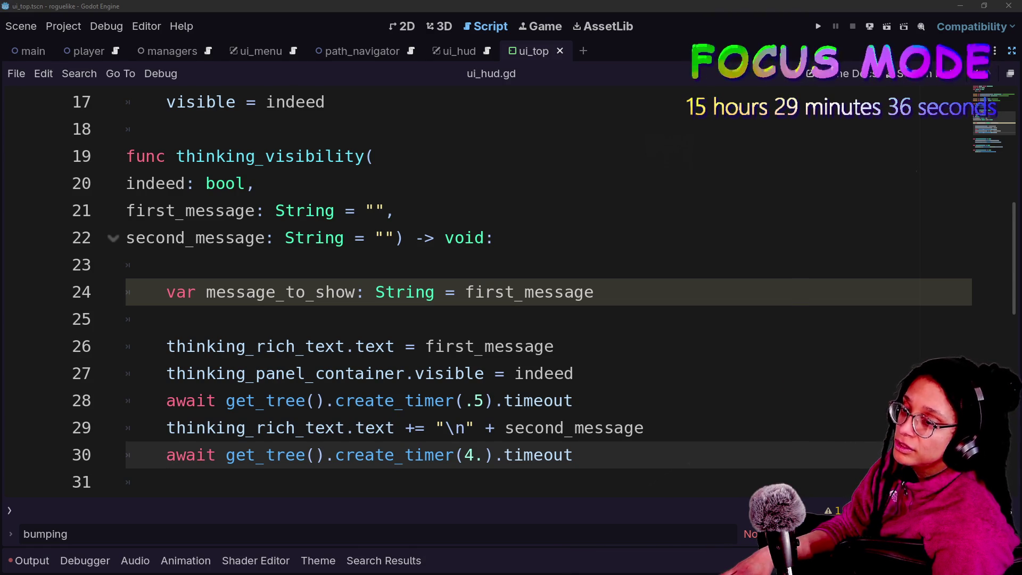
- Save ui_hud.gd, test-run the game, then bring up the project script list with Ctrl+Alt+O
left_click(254, 183)
key("Down")
key("Down")
key("Down")
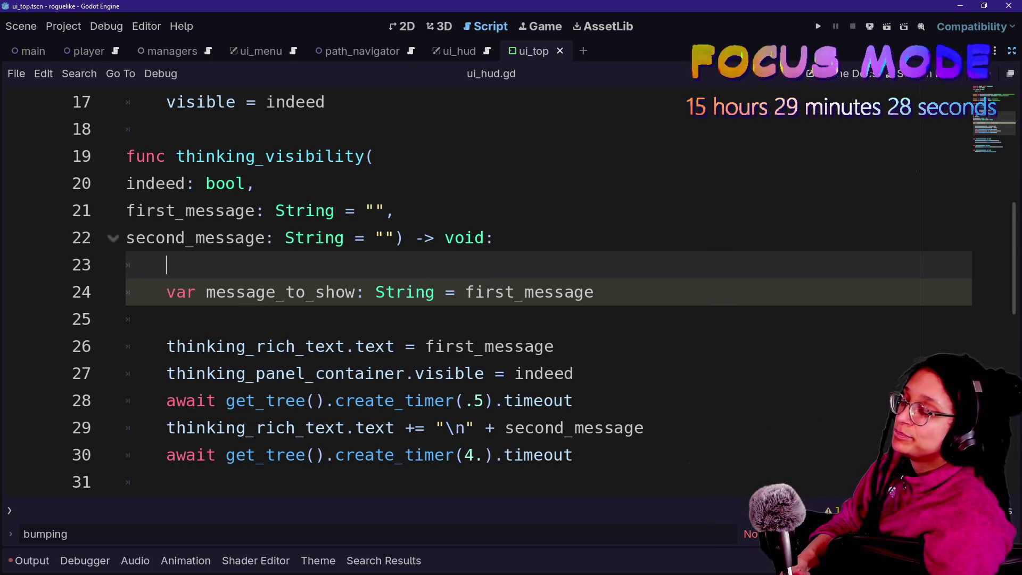
key("ctrl+s")
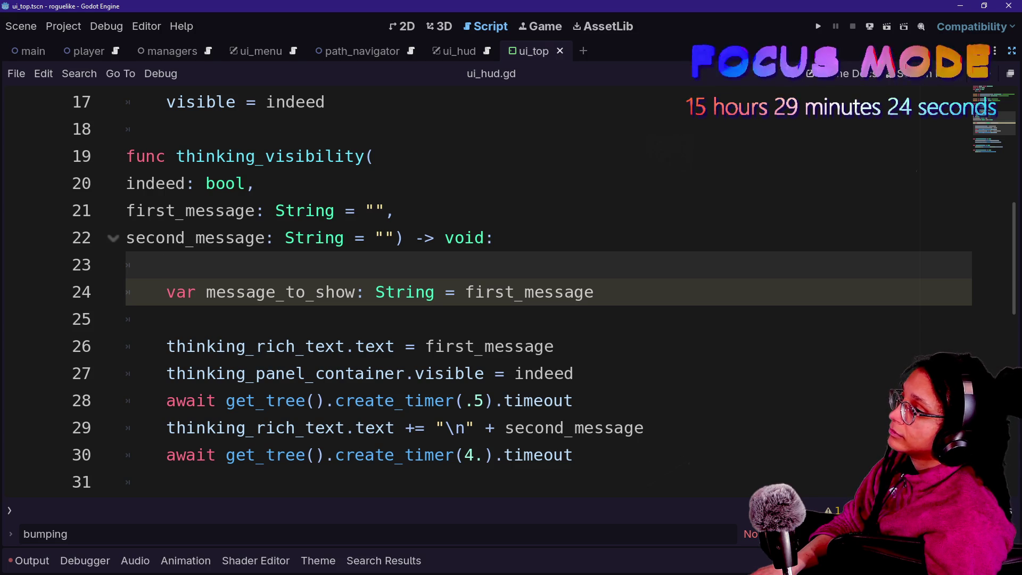
left_click(818, 26)
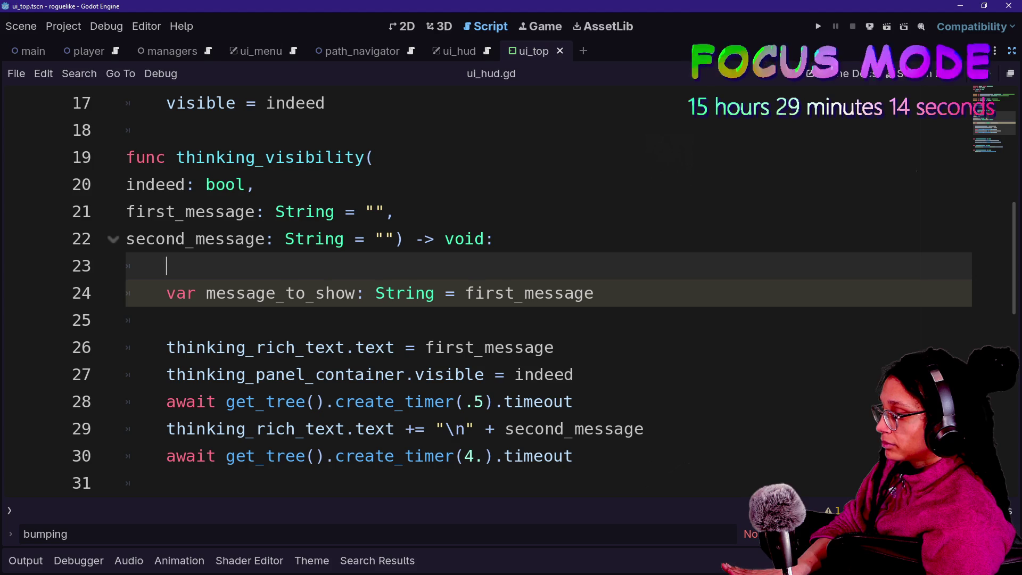
key("ctrl+alt+o")
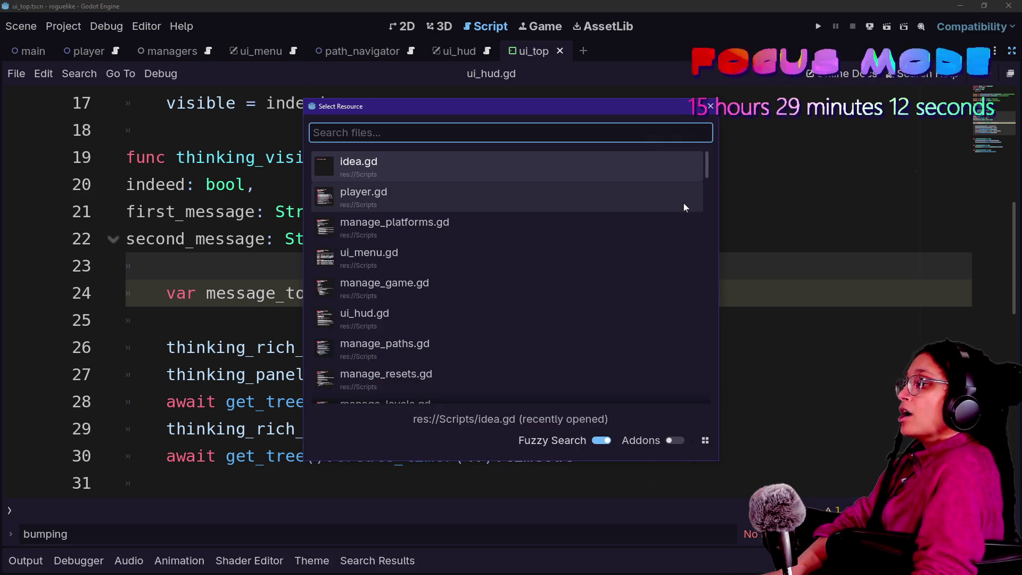
- Open player.gd and then idea.gd from the script list
key("Down")
key("Down")
key("Down")
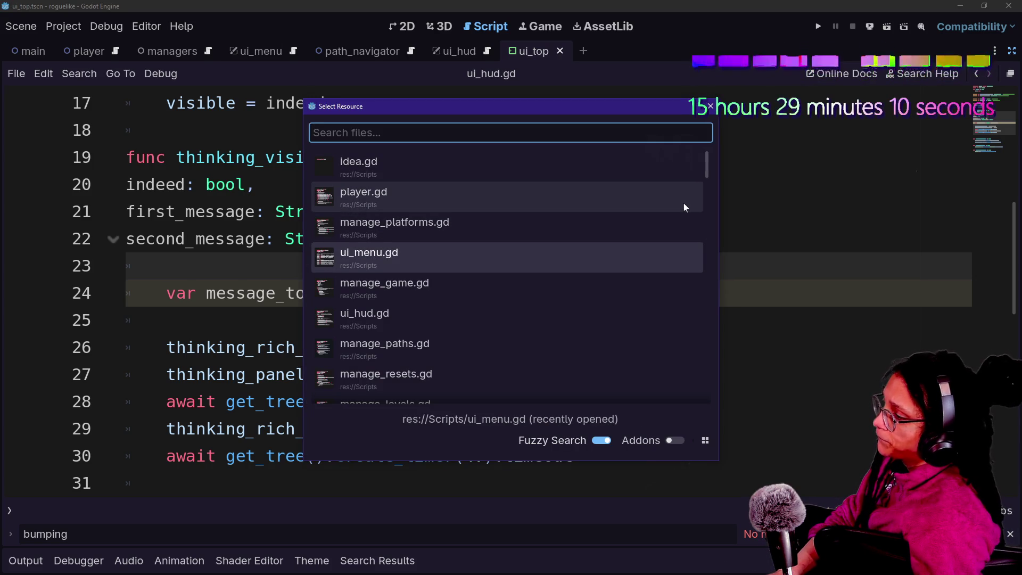
key("Up")
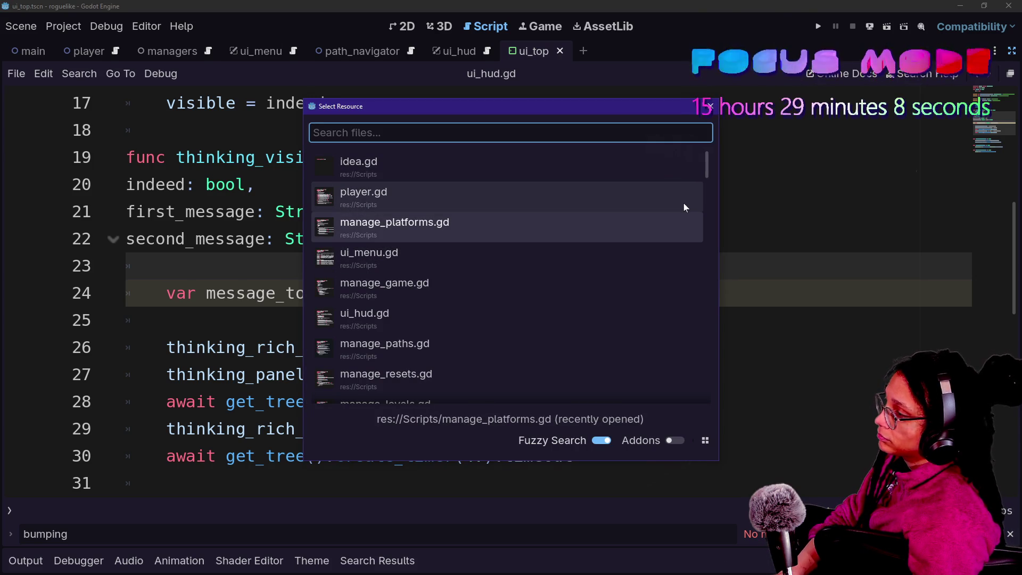
key("Up")
key("Return")
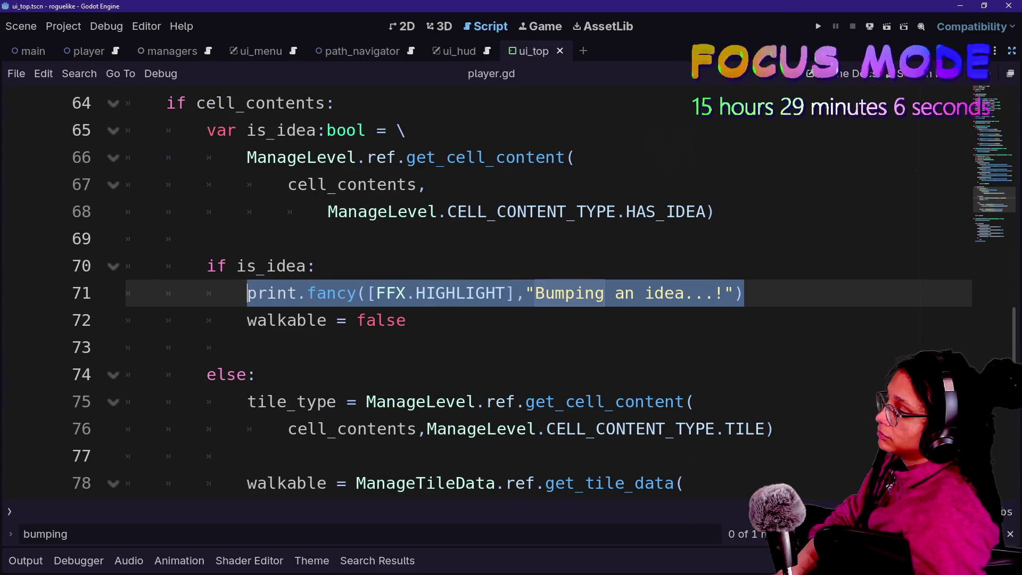
left_click(347, 320)
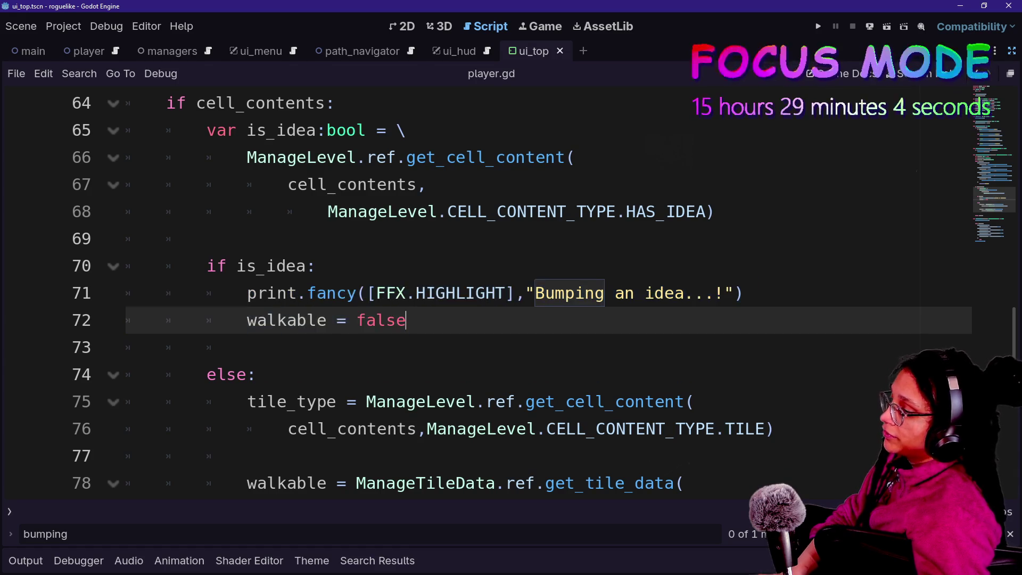
key("ctrl+alt+o")
key("Down")
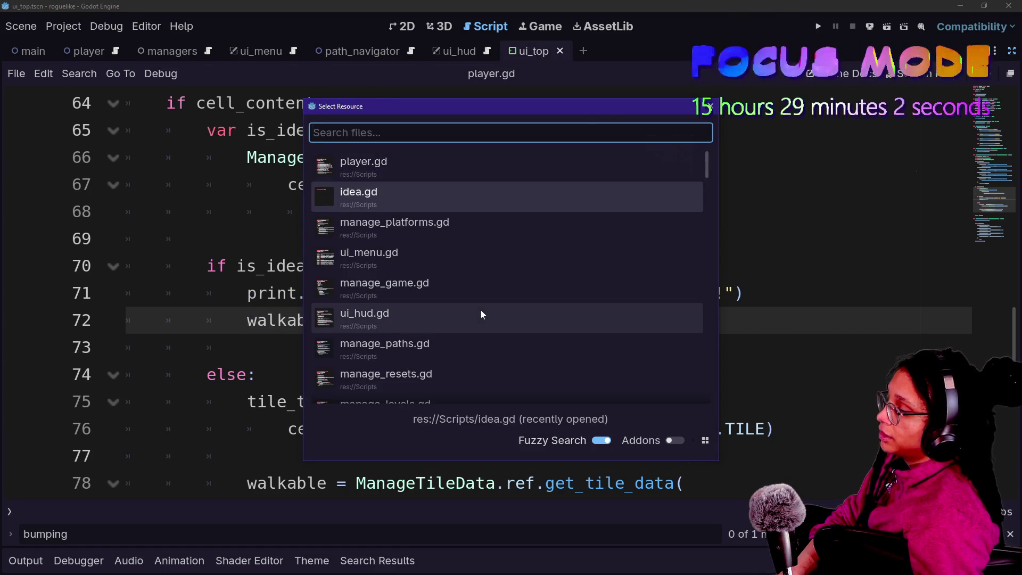
key("Return")
- Open manage_ideas.gd and review the generate_thoughts function header
key("ctrl+alt+o")
type("manage_idea")
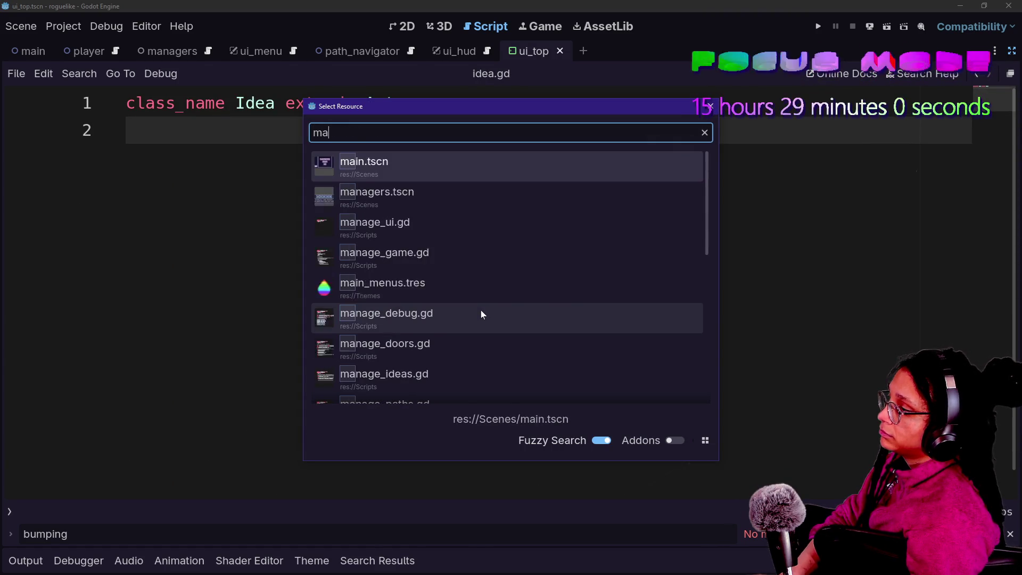
key("Return")
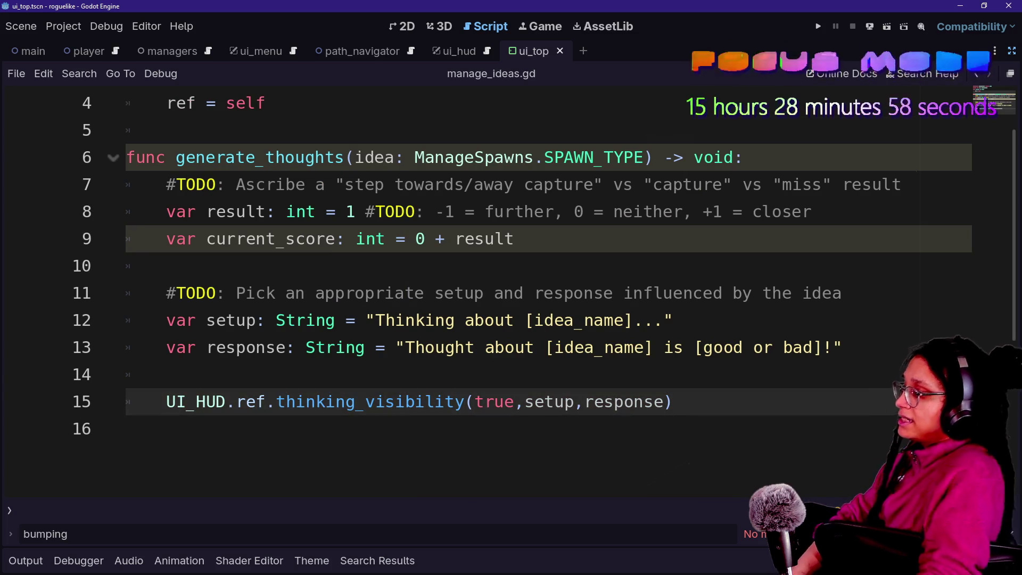
scroll(532, 293, "up", 1)
left_click_drag(170, 212, 624, 240)
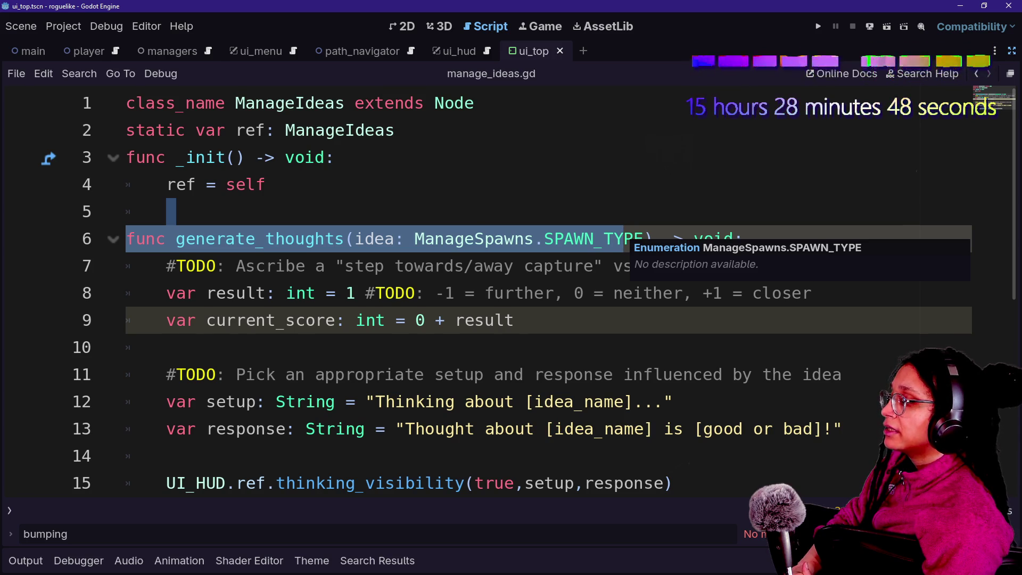
left_click(565, 265)
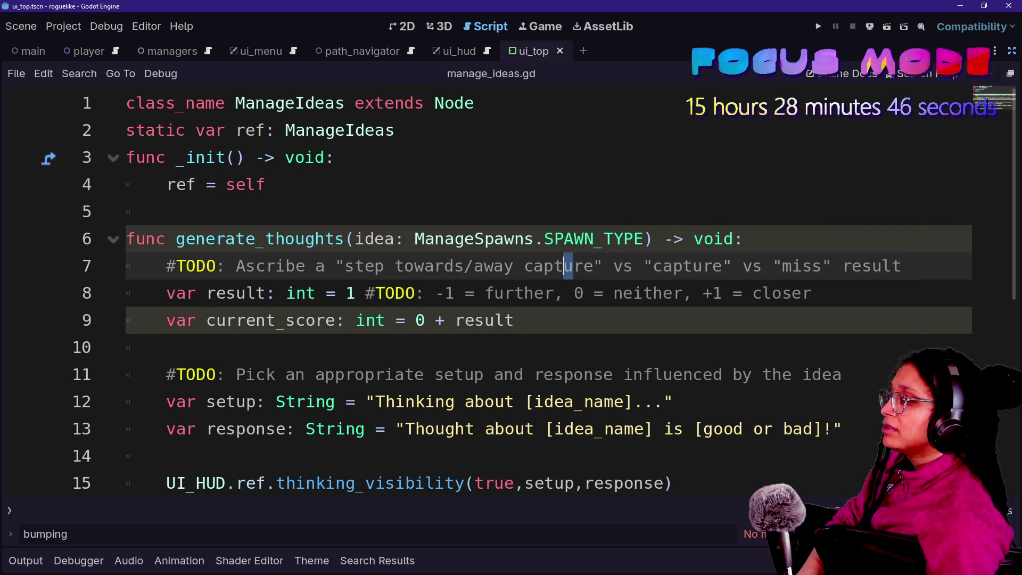
- Jump to the SPAWN_TYPE enum in manage_spawns.gd, review PLAYER through IDEA_CATNIP, and reopen the script list
left_click(567, 240, "ctrl")
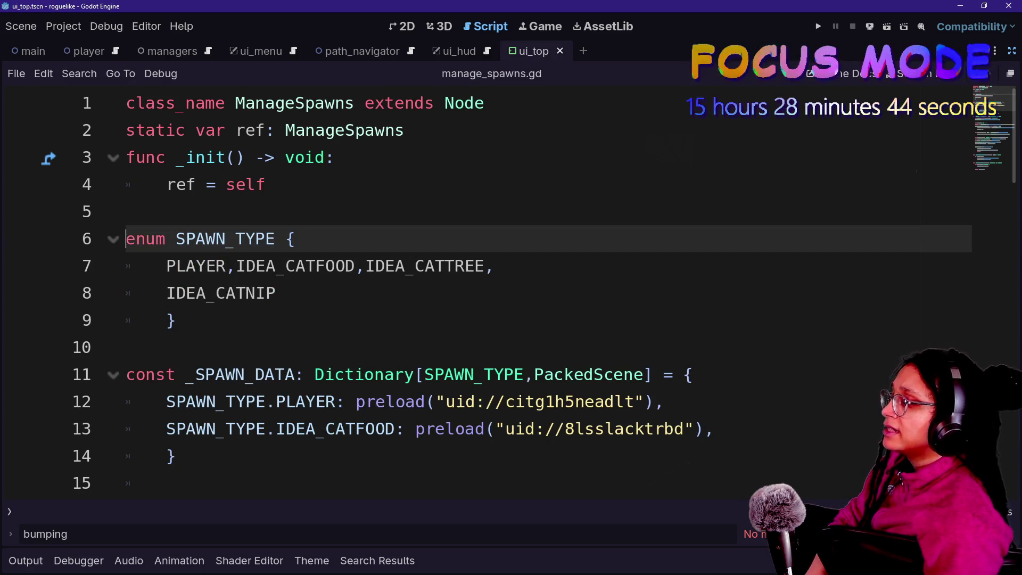
left_click(166, 266)
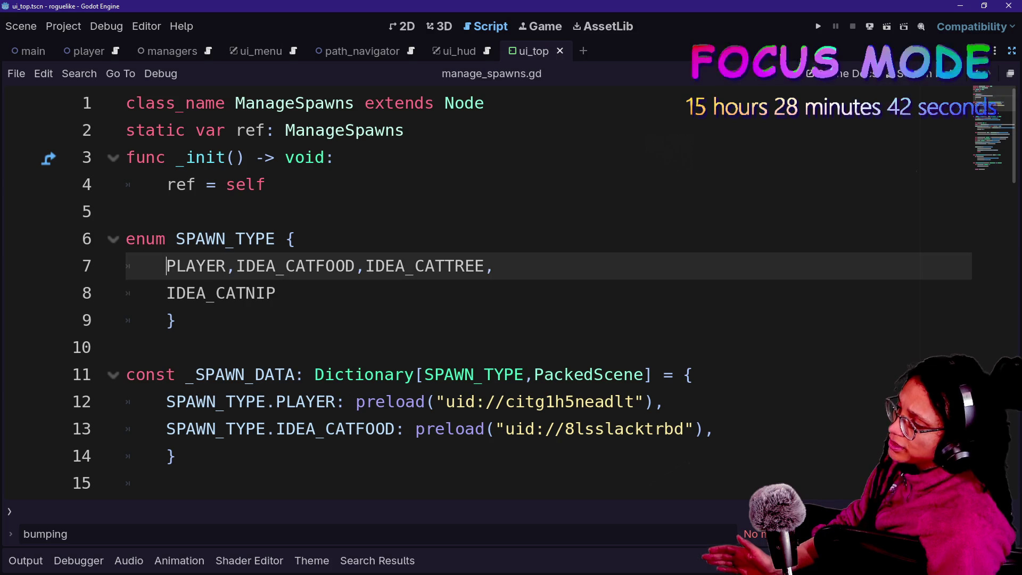
left_click(275, 292)
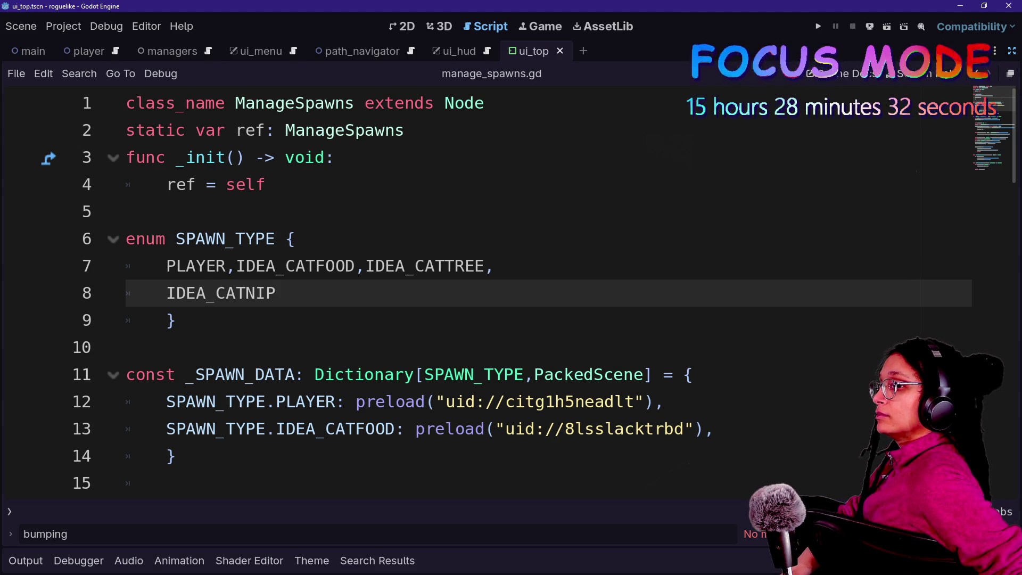
scroll(976, 88, "down", 3)
left_click(983, 76)
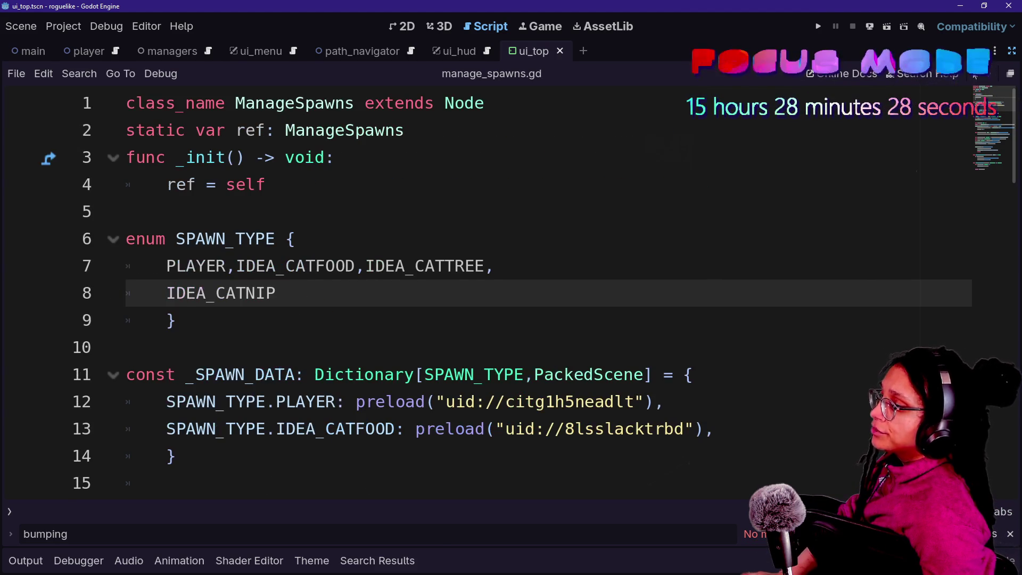
left_click(126, 211)
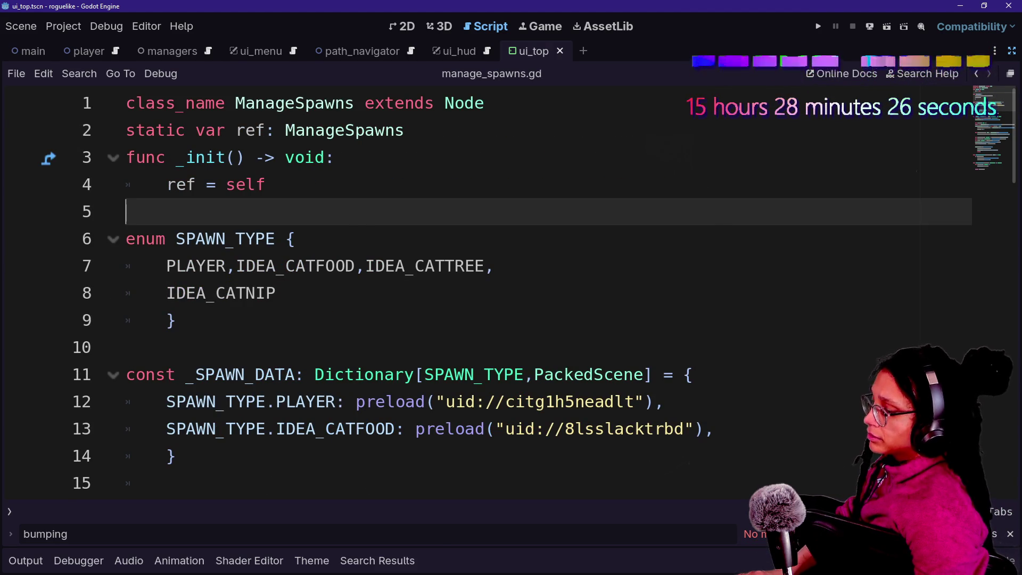
key("ctrl+alt+o")
- Open manage_ideas.gd from the script list
key("Down")
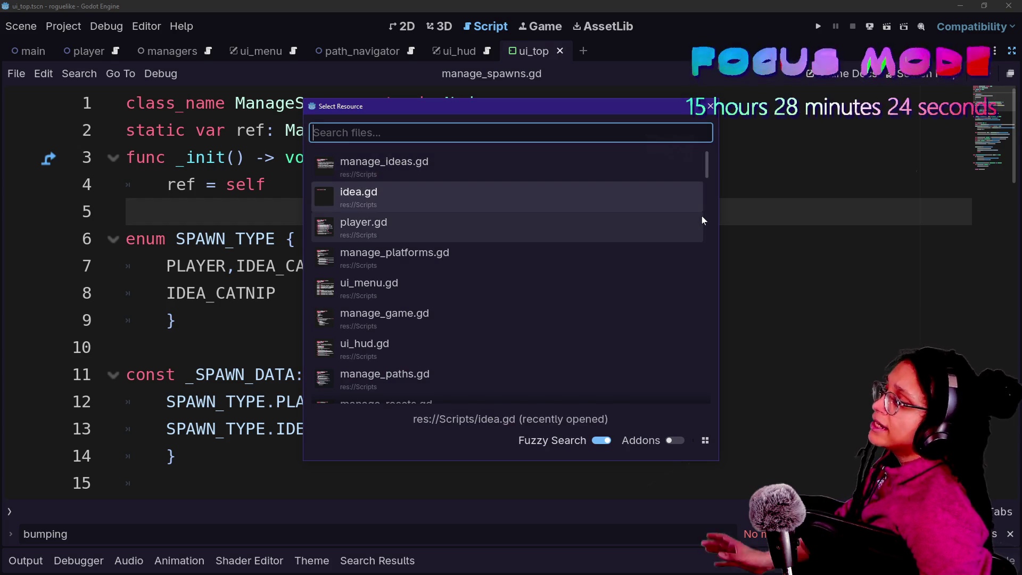
key("Up")
key("Down")
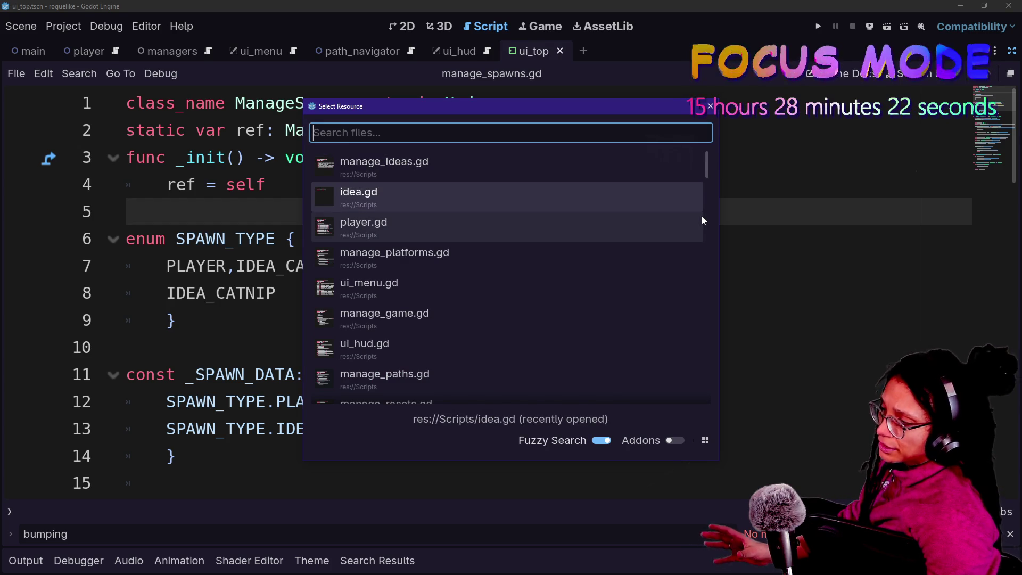
key("Down")
key("Up")
key("Up")
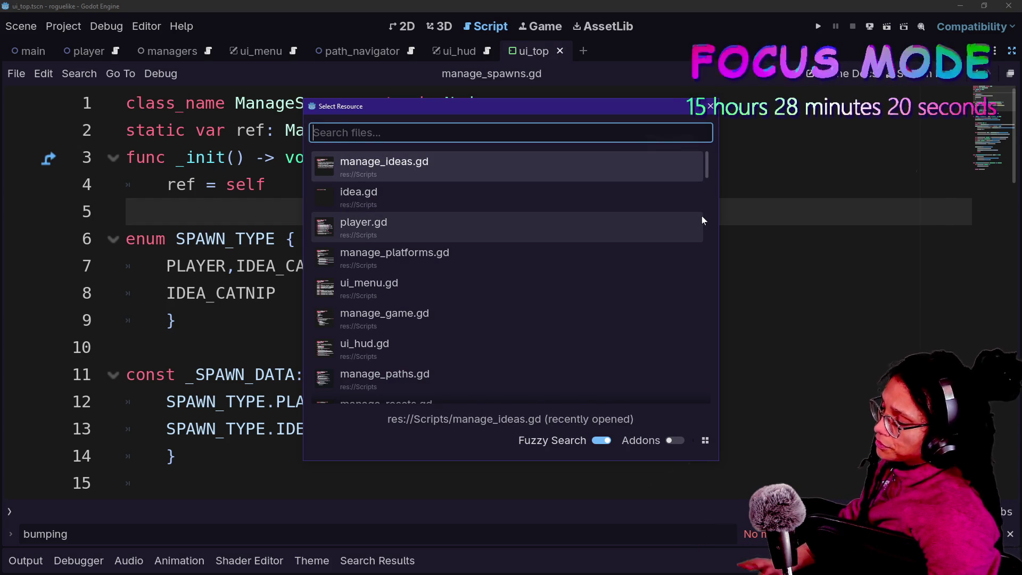
key("Down")
key("Up")
key("Return")
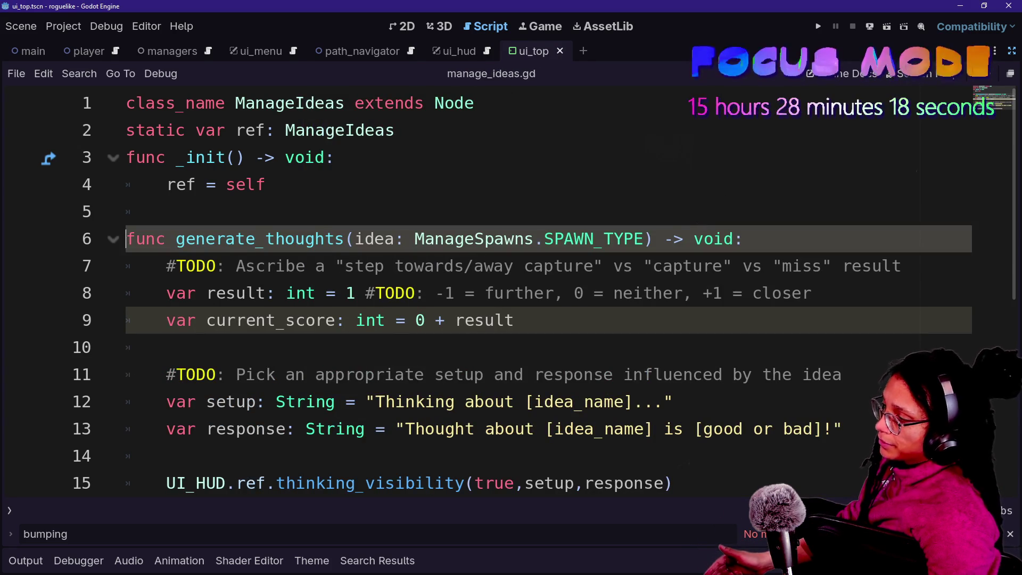
- Insert blank lines above generate_thoughts to make room on line 6
key("Up")
key("Down")
key("Up")
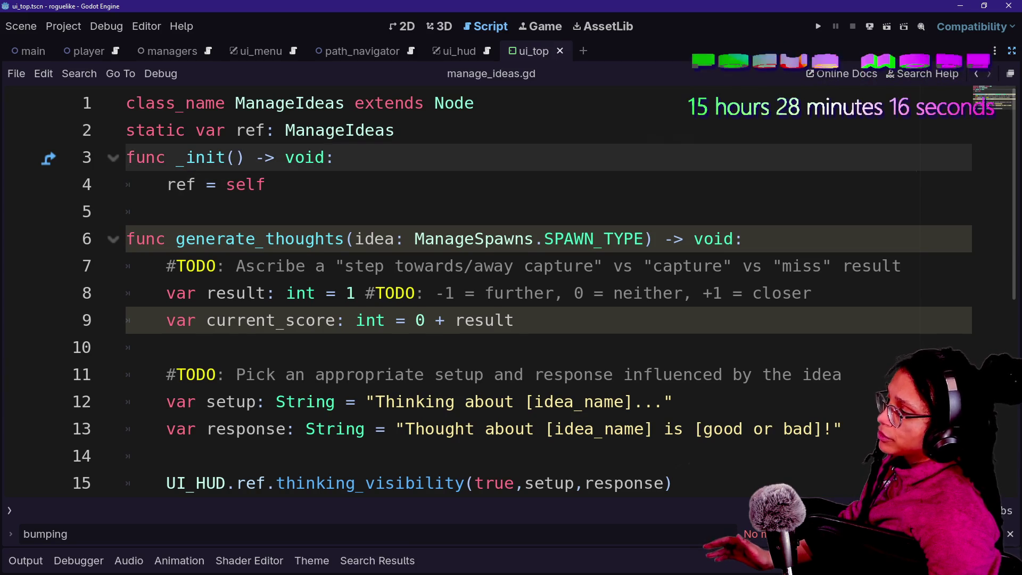
key("Down")
key("Down")
key("Return")
key("Return")
key("Up")
key("Up")
key("Return")
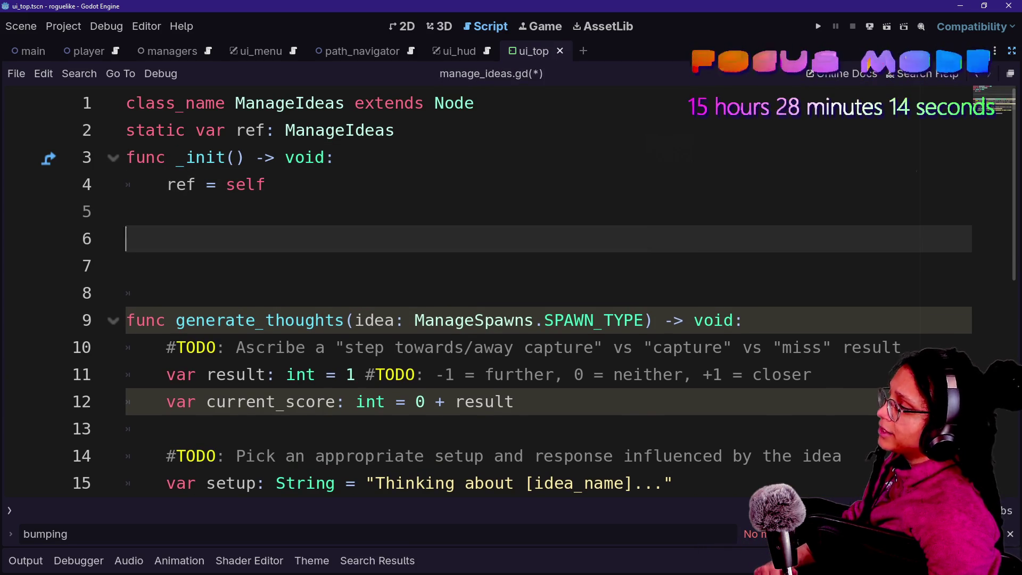
- Declare an empty enum IDEA_TYPES { } with a blank line inside its braces
type("MAN")
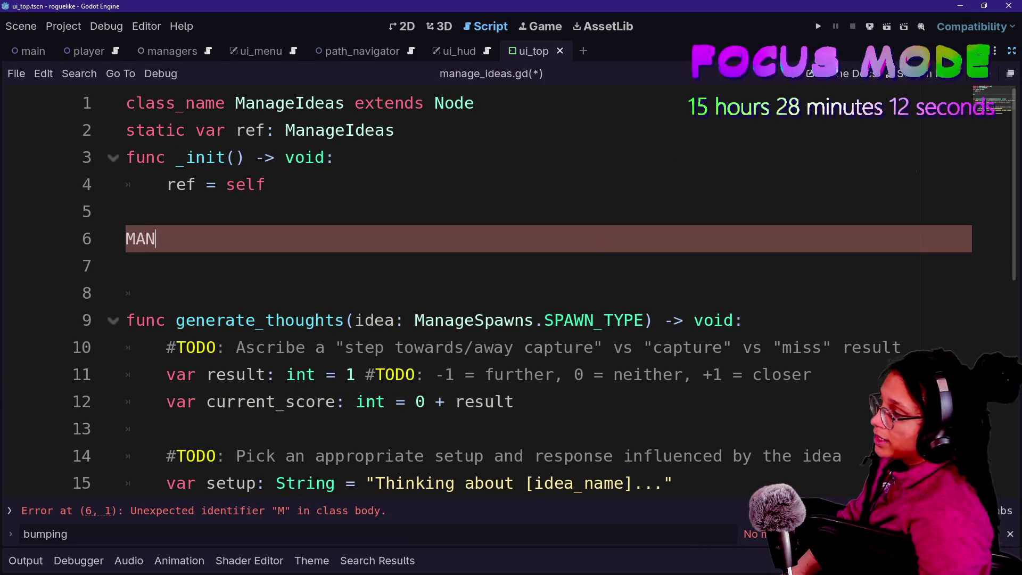
key("BackSpace")
key("BackSpace")
key("BackSpace")
type("enum")
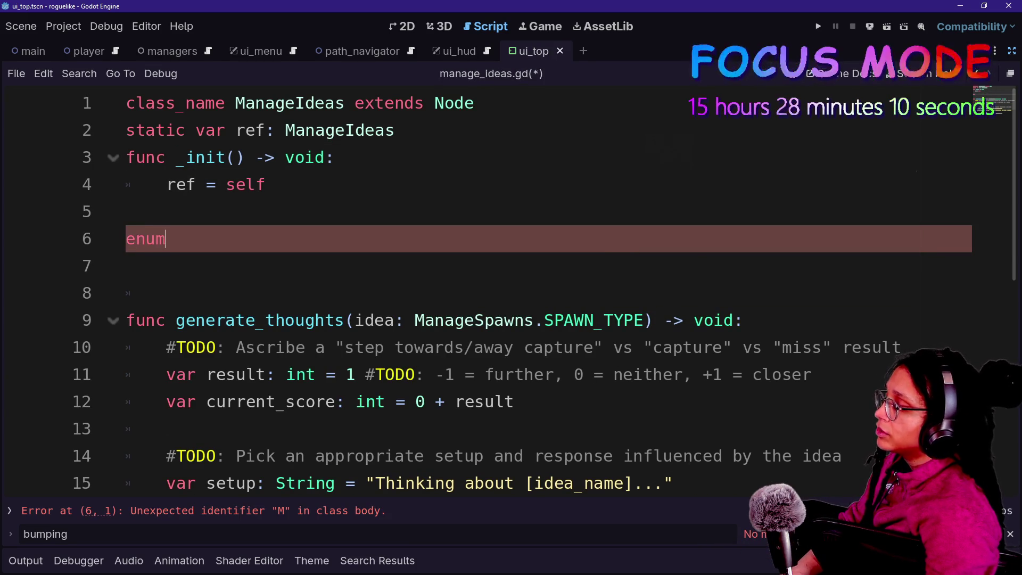
type("MANA")
key("BackSpace")
key("BackSpace")
key("BackSpace")
key("BackSpace")
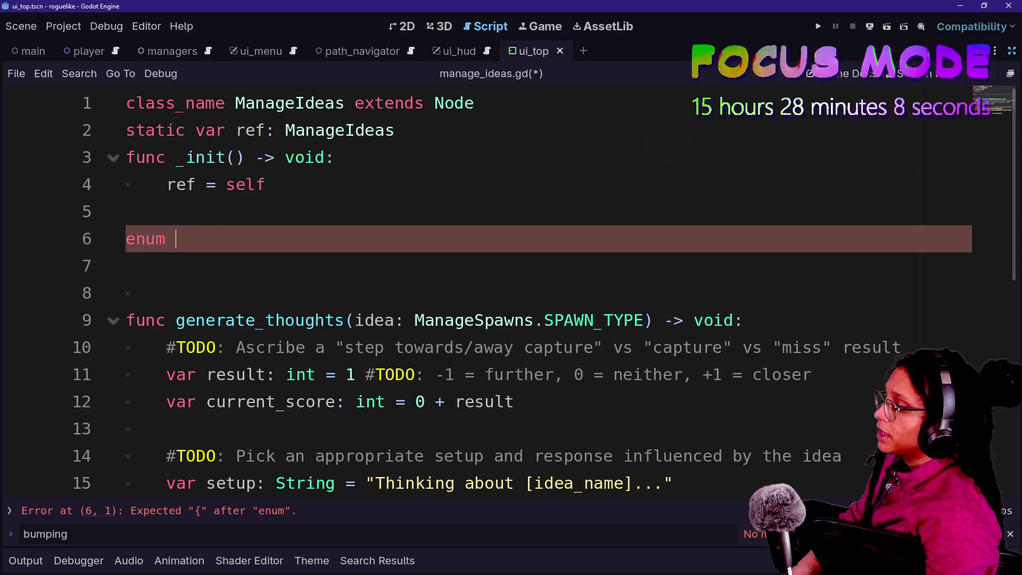
type("IDEA_TYPES")
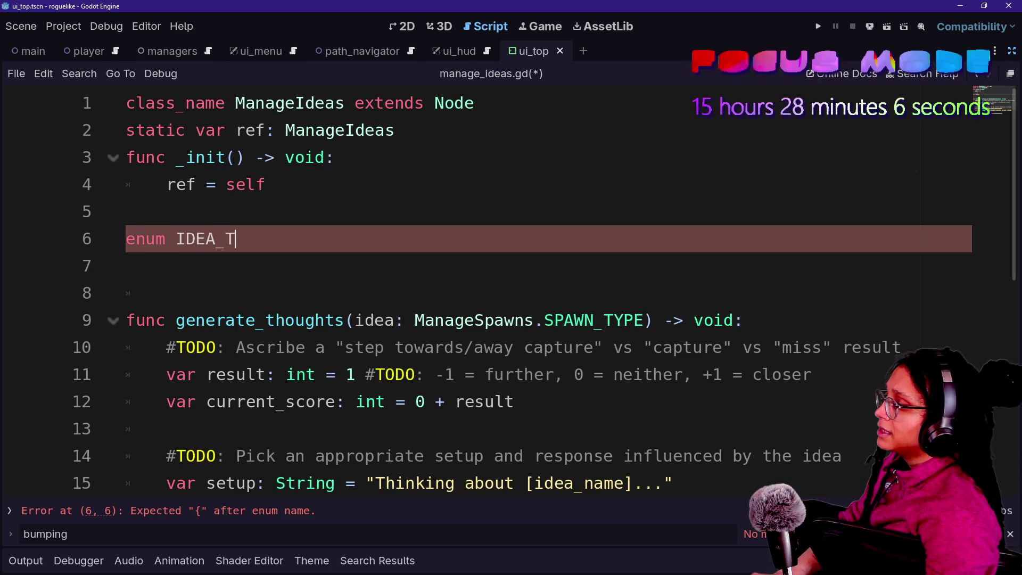
key("BackSpace")
key("BackSpace")
type("{")
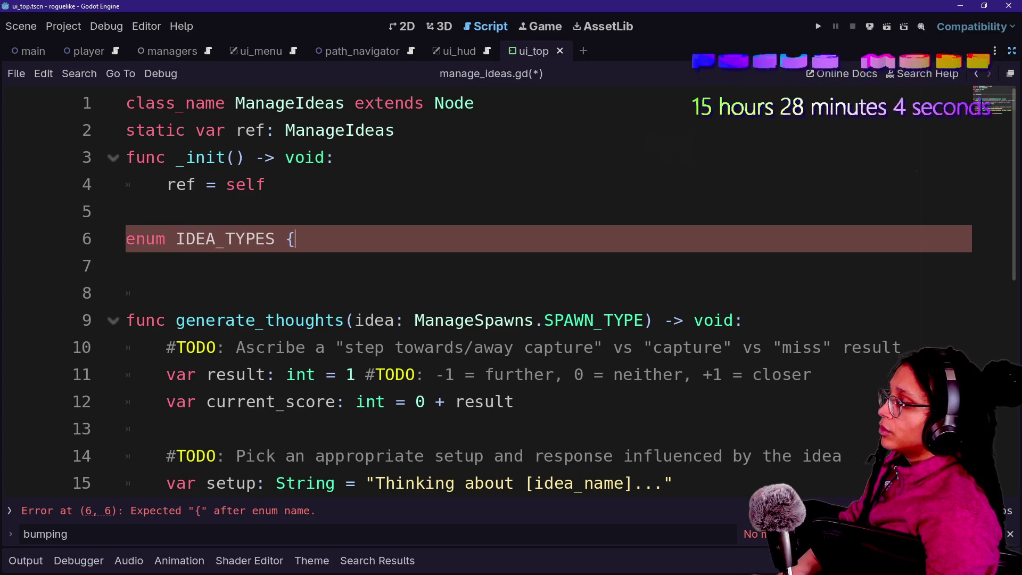
key("Return")
type("}")
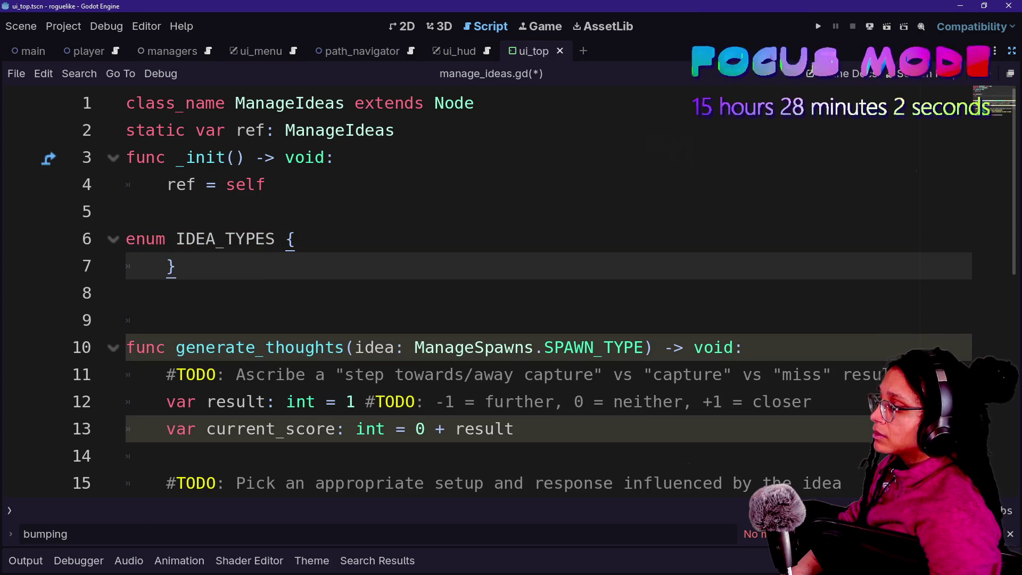
key("Left")
key("Return")
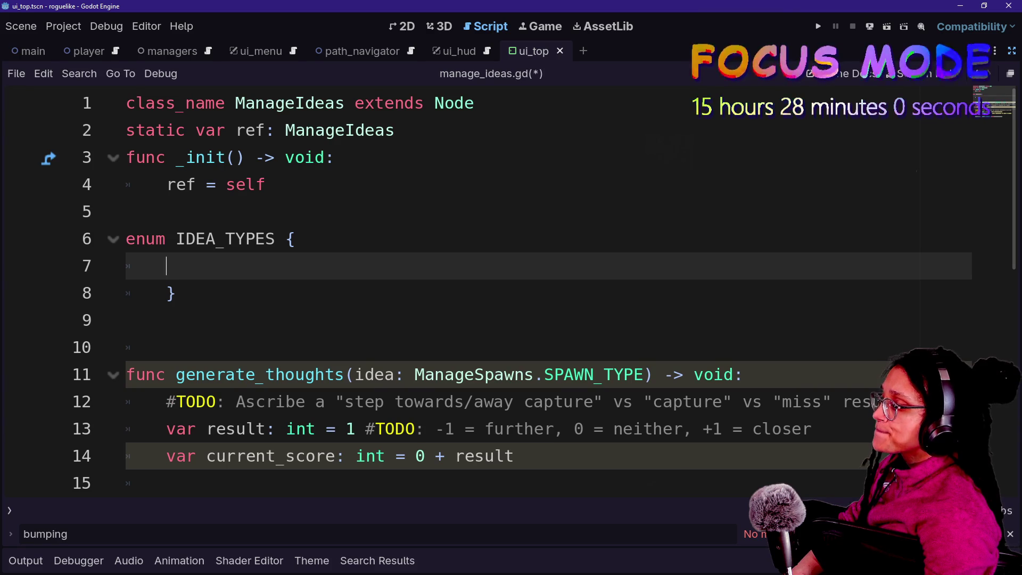
- Add CATFOOD and CATTREE to the enum, then jump to the SPAWN_TYPE definition
type("CATFOOD<")
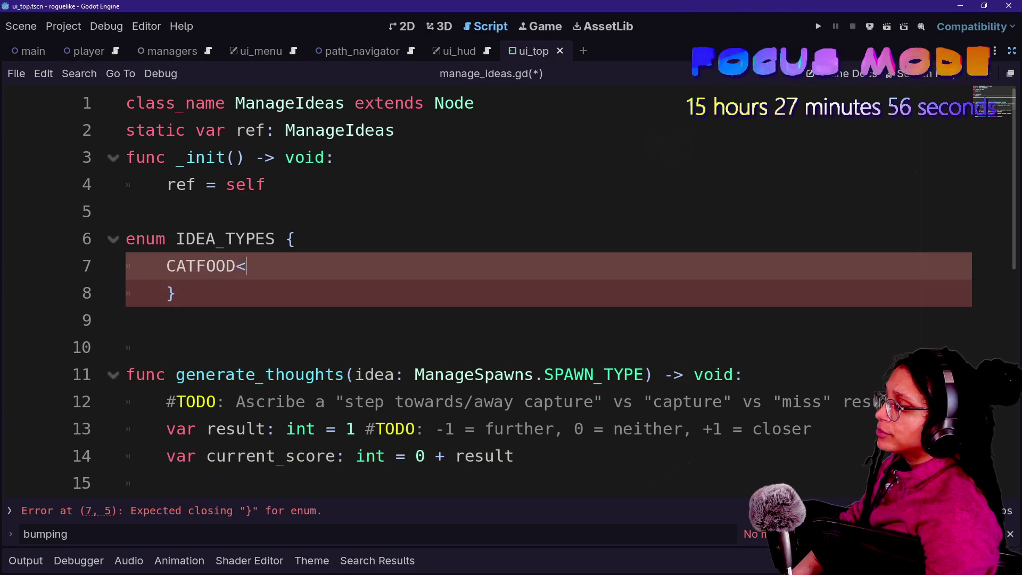
type("CA")
type("TREE,")
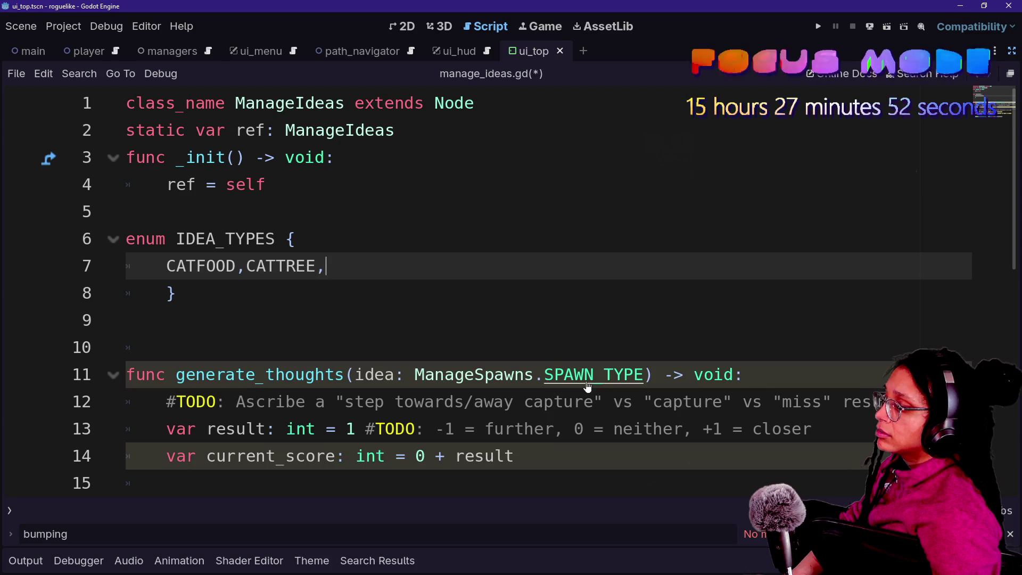
left_click(587, 384, "ctrl")
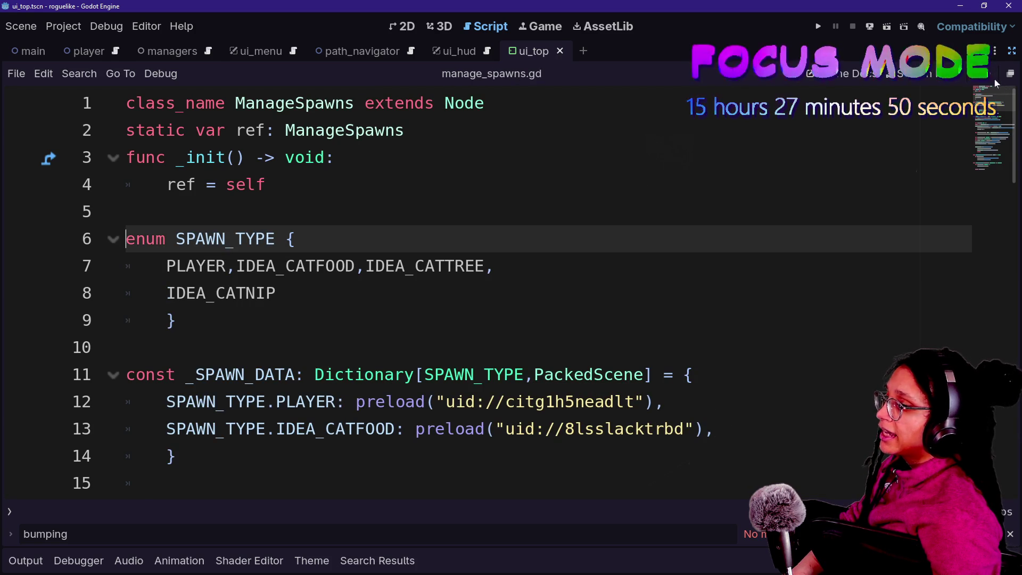
- Look over the SPAWN_TYPE entries, then go back to manage_ideas.gd via quick open
key("Down")
key("End")
key("Down")
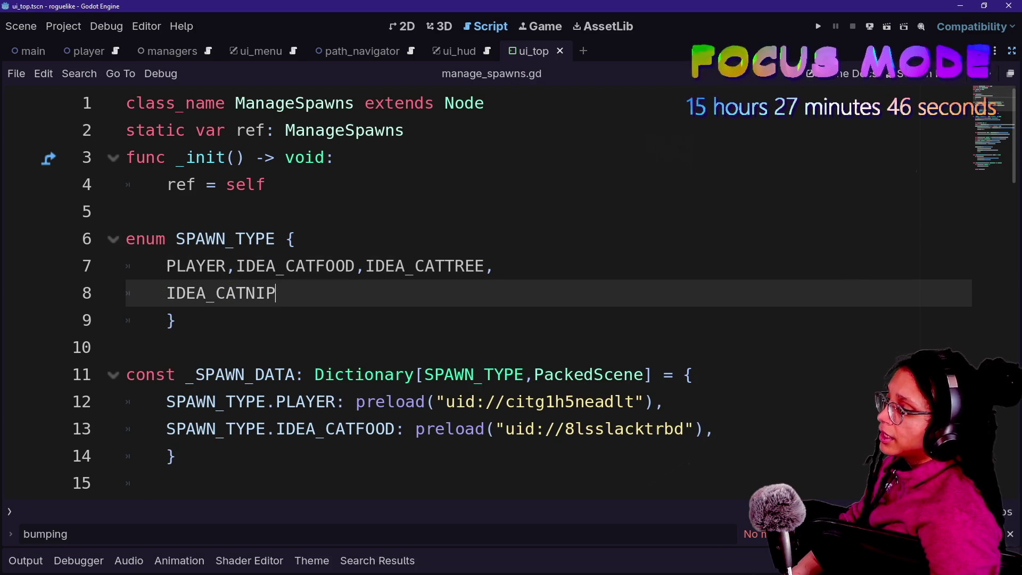
key("ctrl+alt+o")
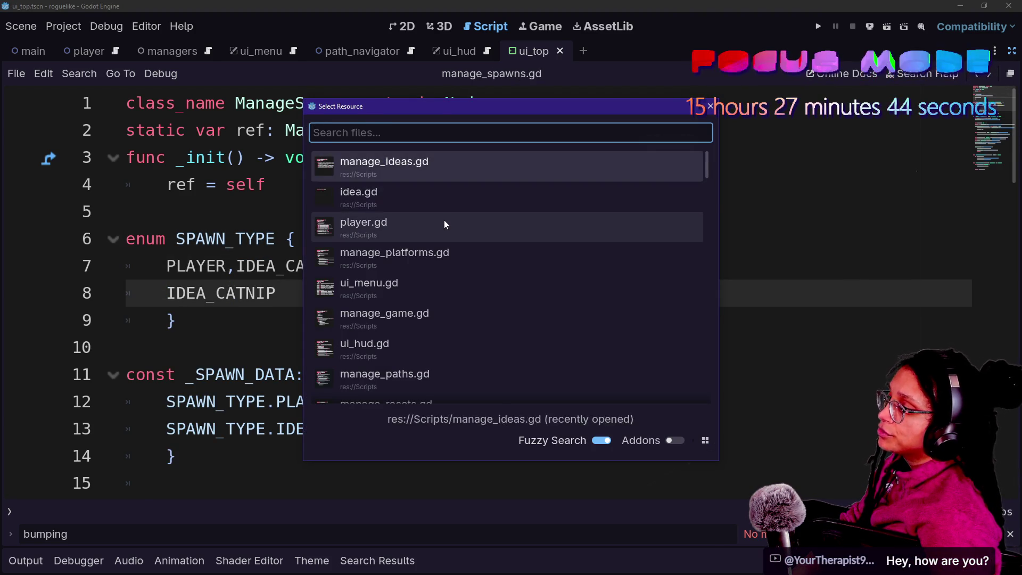
key("Up")
key("Return")
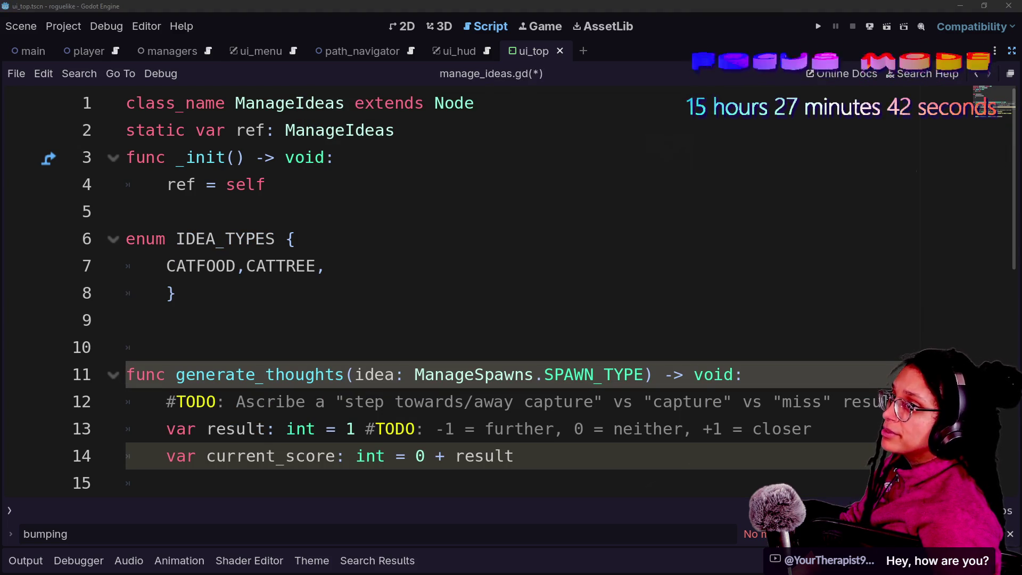
- Add CATNIP after CATTREE in IDEA_TYPES and save the script
left_click(325, 265)
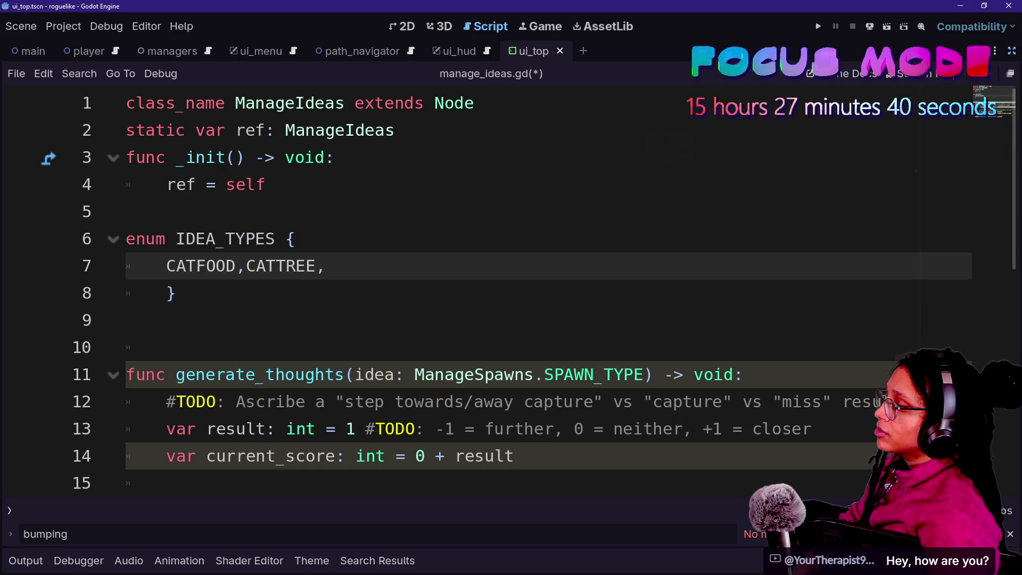
type("CATNIP")
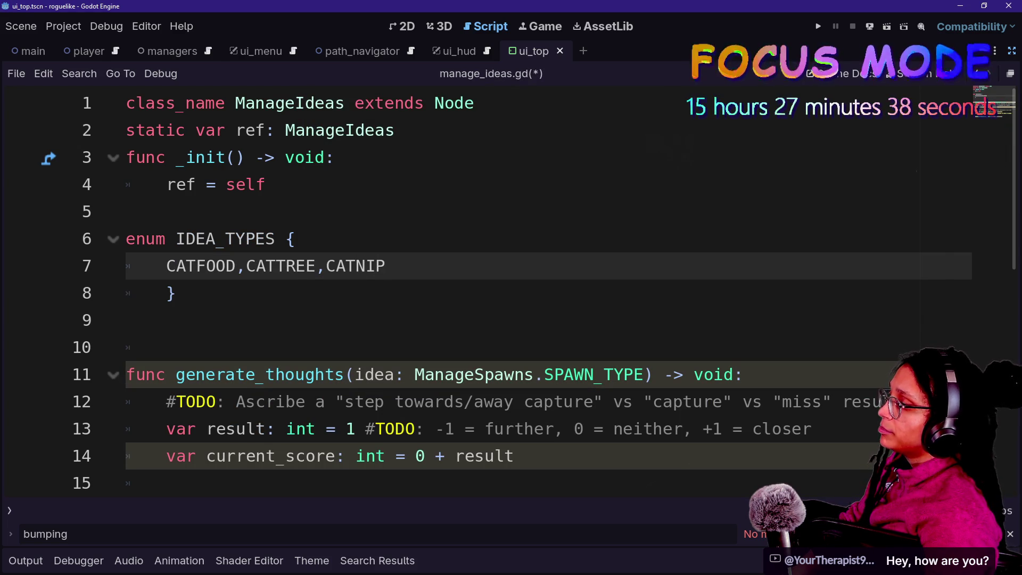
key("ctrl+s")
- Select the ManageSpawns.SPAWN_TYPE parameter type in generate_thoughts
scroll(527, 293, "down", 2)
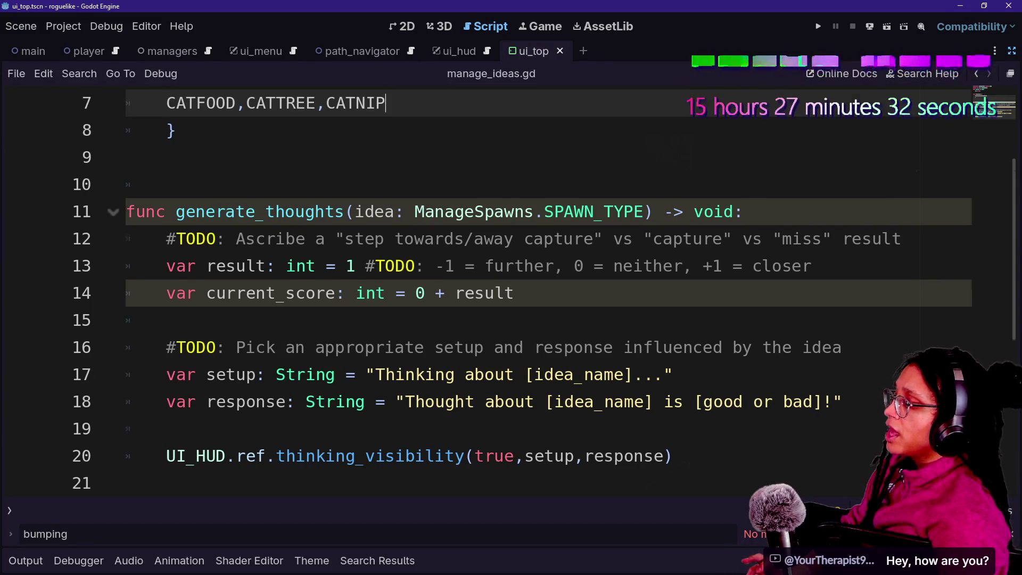
scroll(341, 314, "down", 1)
scroll(341, 314, "up", 2)
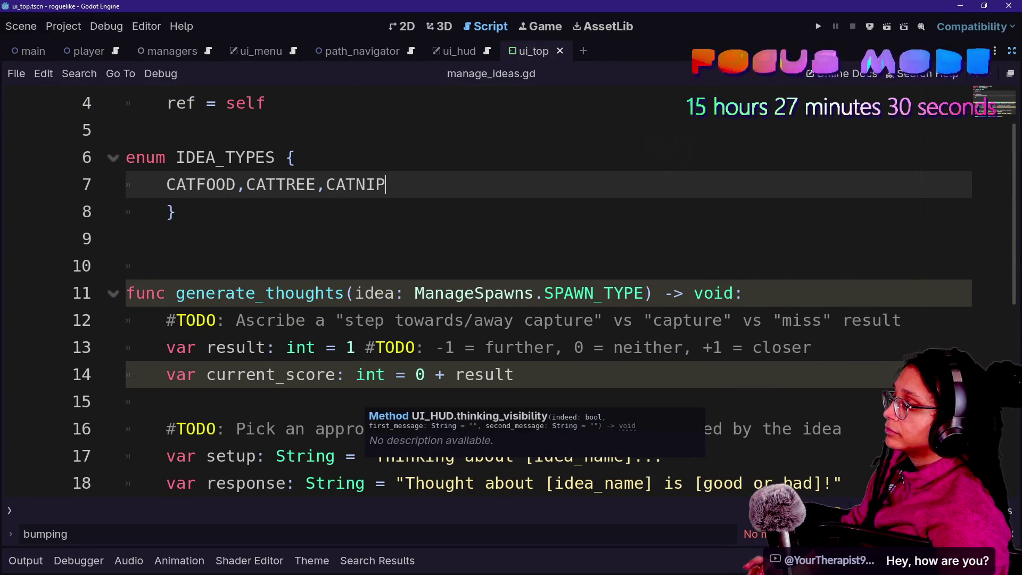
left_click_drag(414, 293, 645, 293)
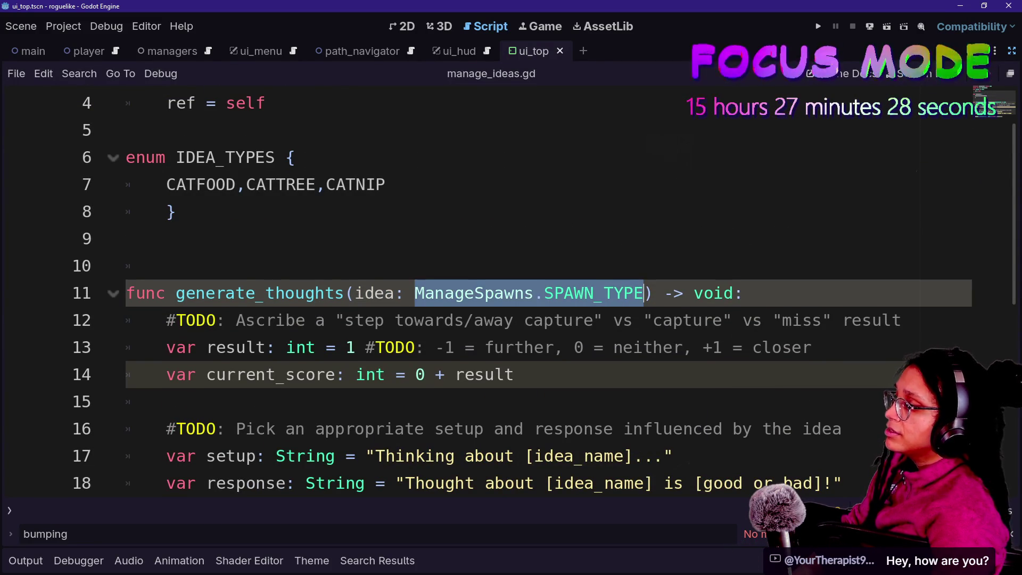
- Change the generate_thoughts parameter type to IDEA_TYPES and save
type("IDEA_TYPES")
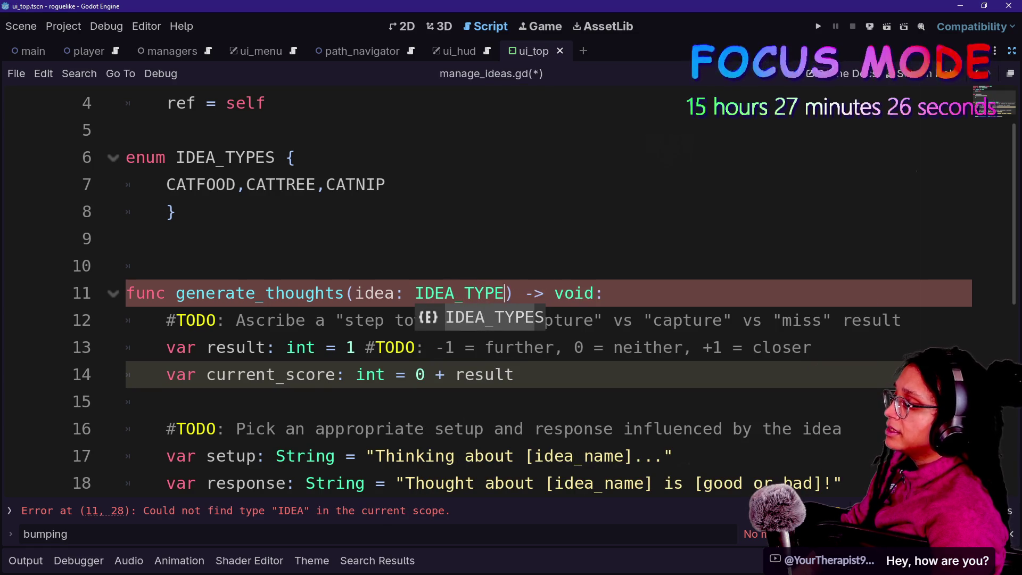
left_click(319, 239)
key("ctrl+s")
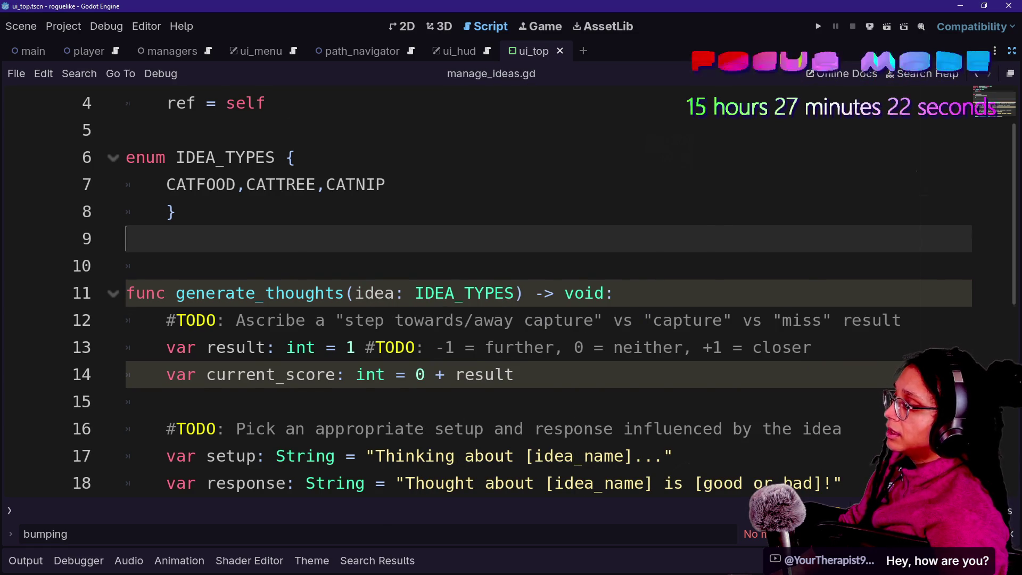
scroll(533, 292, "down", 1)
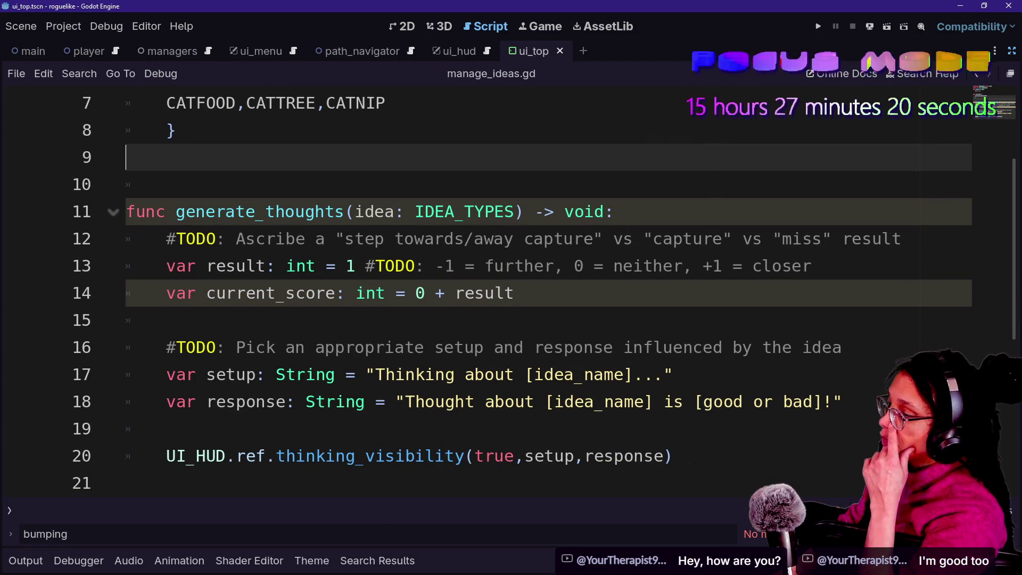
- Make setup read "Thinking about " + IDEA_TYPES.find_key(idea), then select that appended expression
left_click_drag(525, 374, 664, 374)
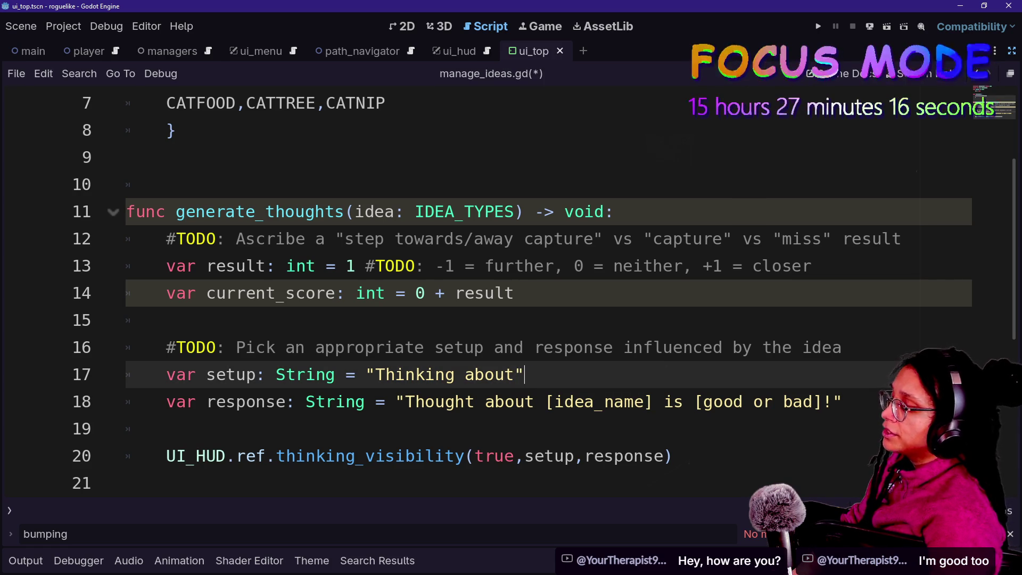
type("\"m")
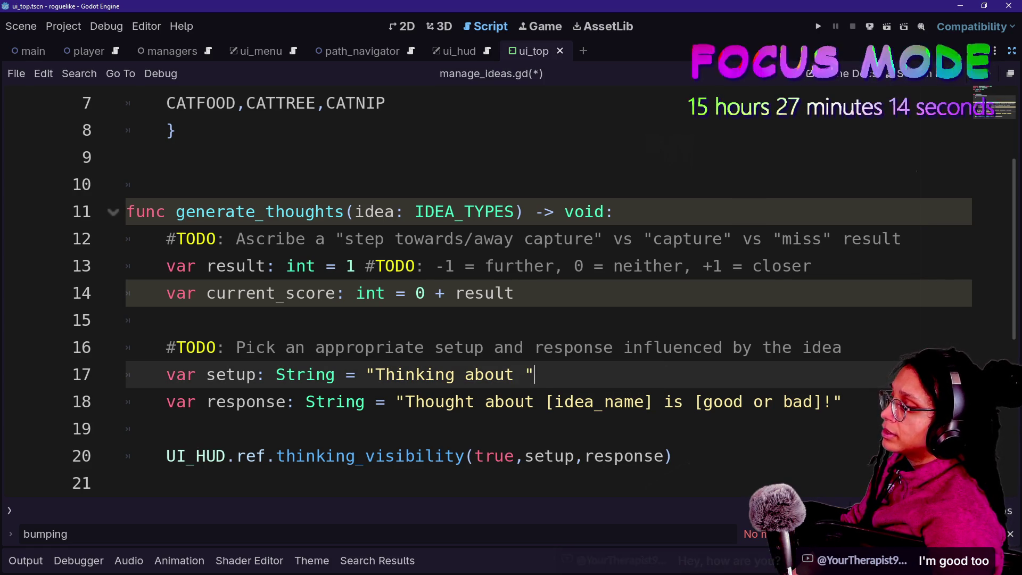
key("BackSpace")
key("BackSpace")
type("+ id")
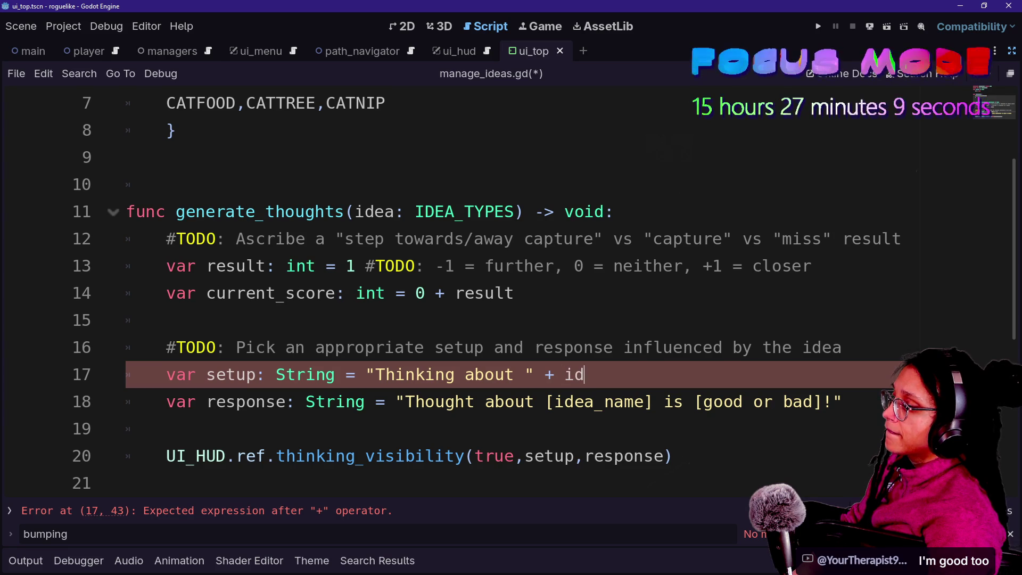
key("BackSpace")
key("BackSpace")
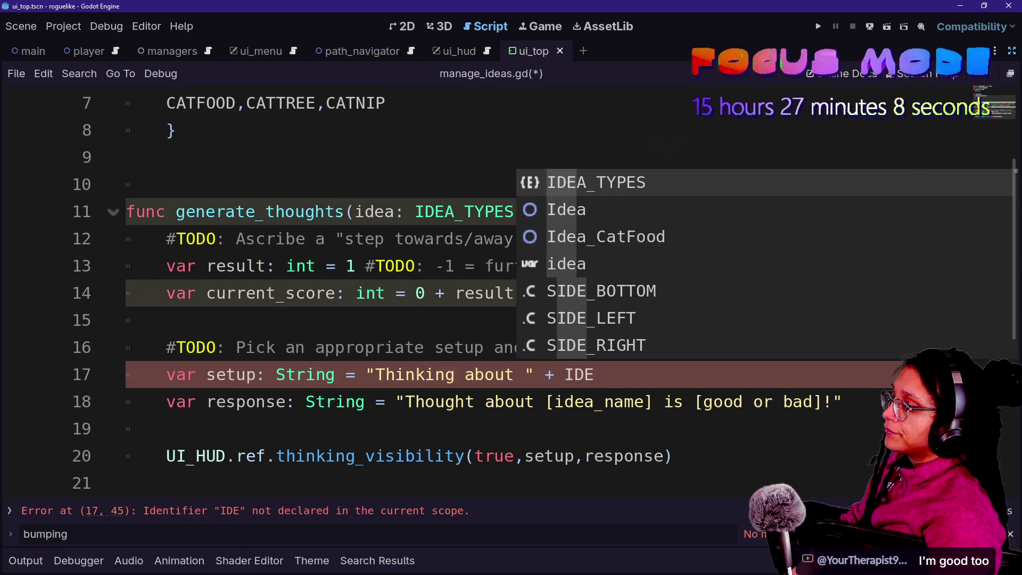
key("Return")
type(".find")
key("Return")
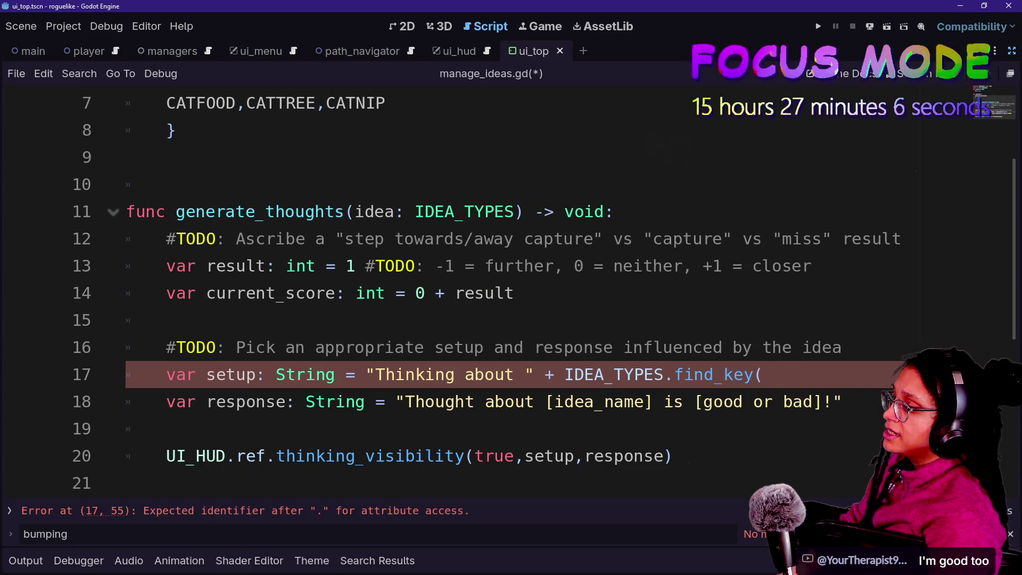
type("idea)")
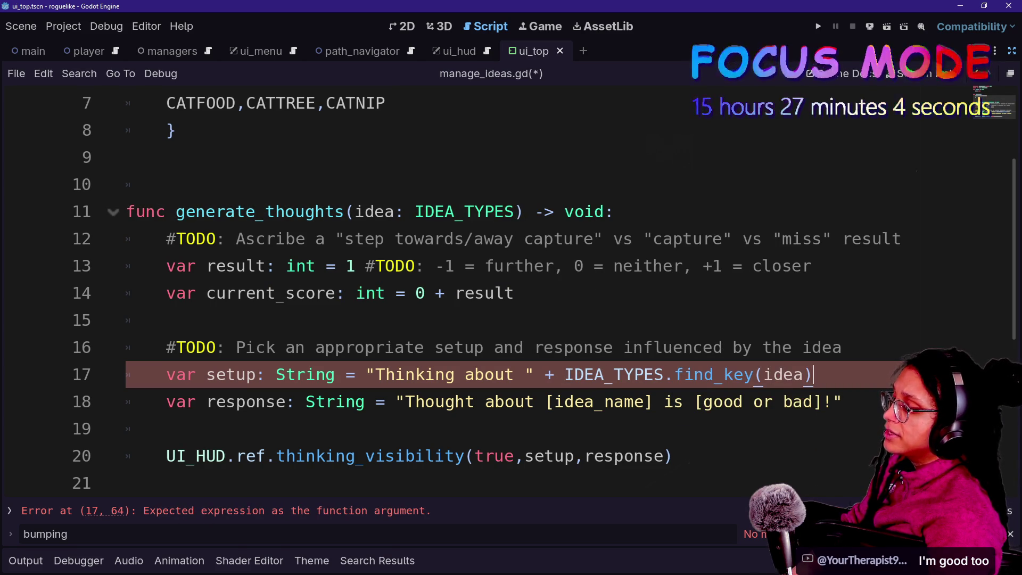
key("ctrl+shift+Left")
key("ctrl+shift+Left")
key("ctrl+shift+Left")
key("shift+Left")
key("shift+Left")
key("shift+Left")
key("ctrl+c")
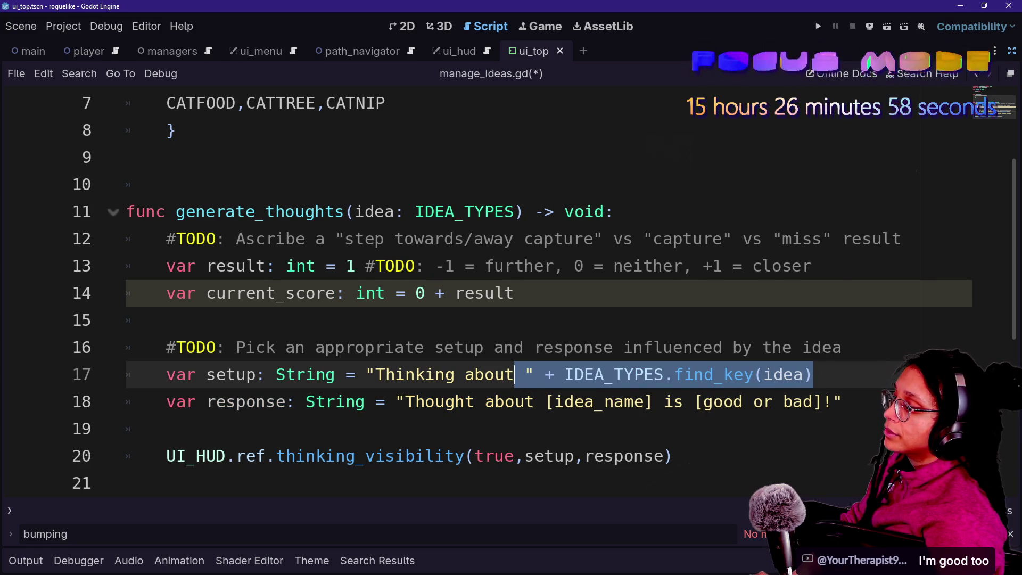
- Make the response read "The thought about " + IDEA_TYPES.find_key(idea) and close its quote
double_click(439, 402)
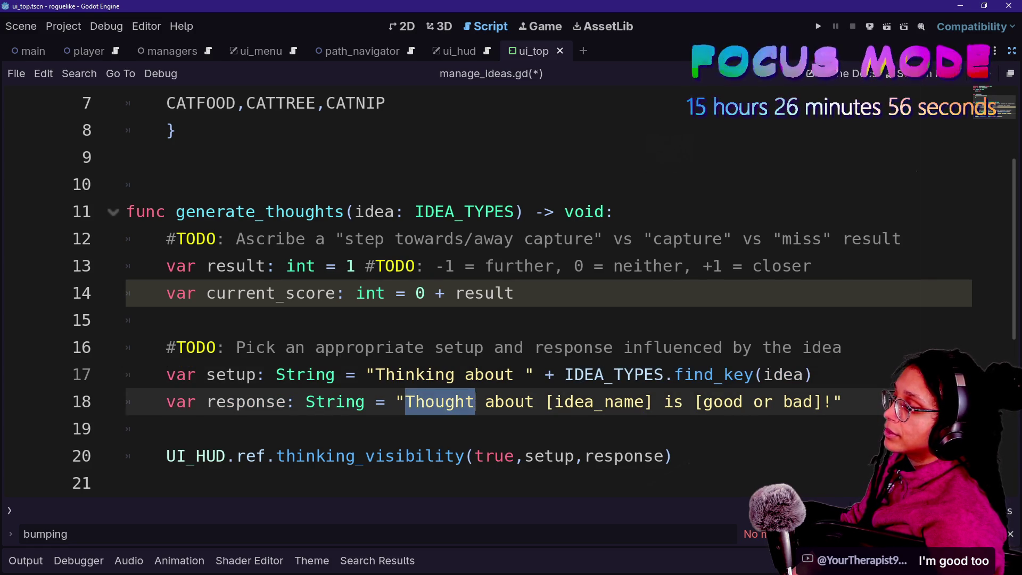
type("The thought")
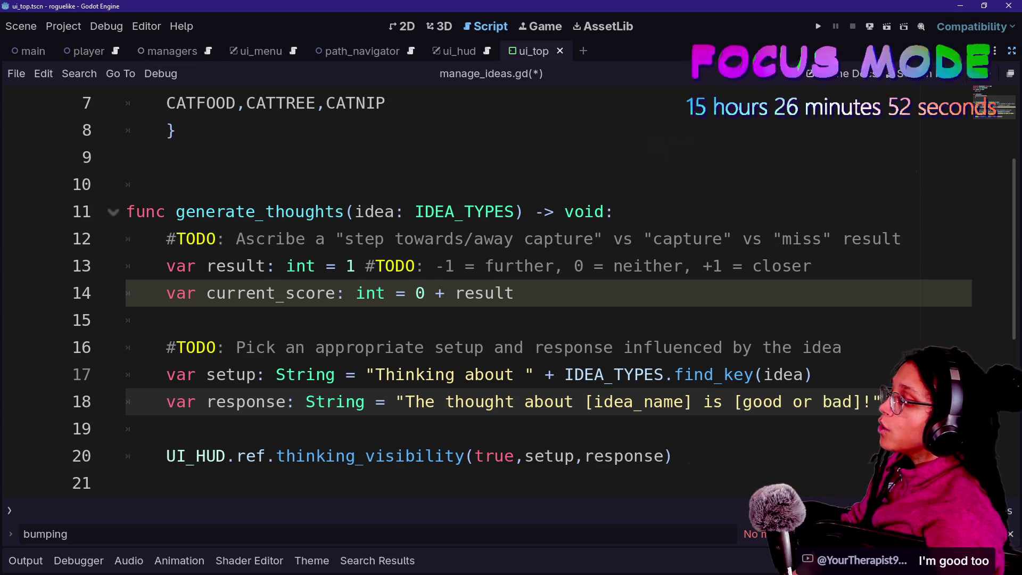
left_click(525, 374)
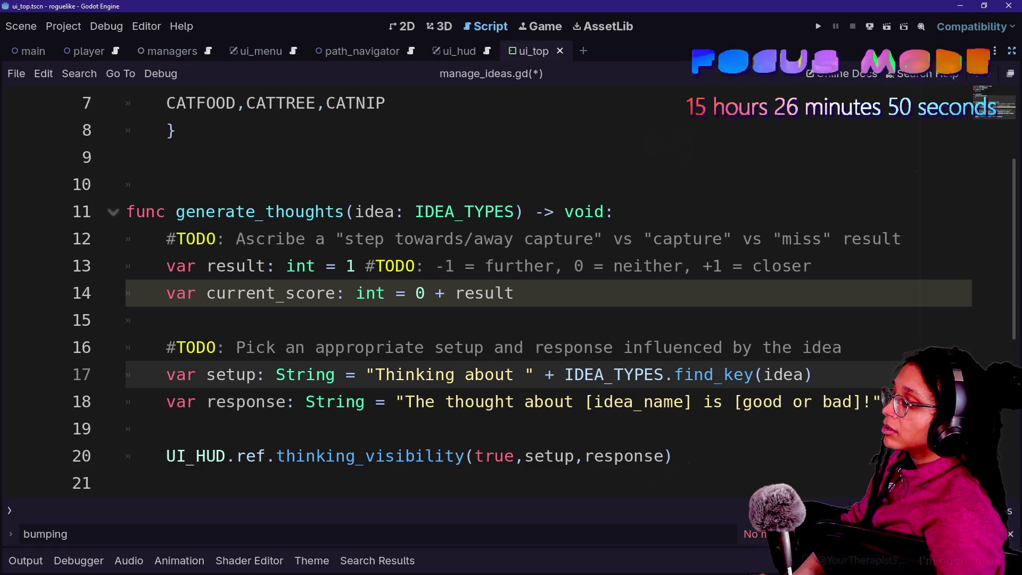
left_click_drag(514, 375, 813, 377)
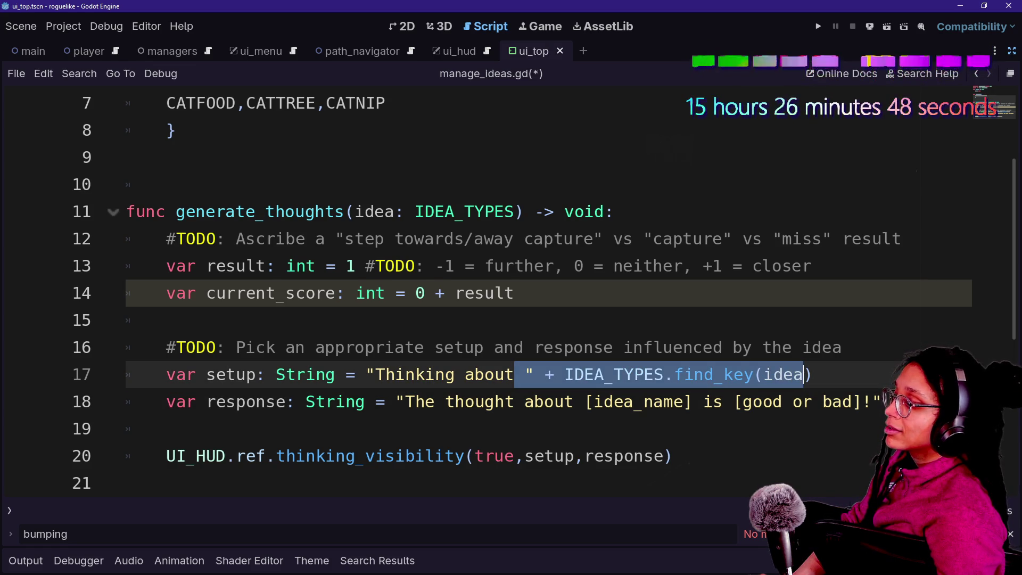
left_click(565, 402)
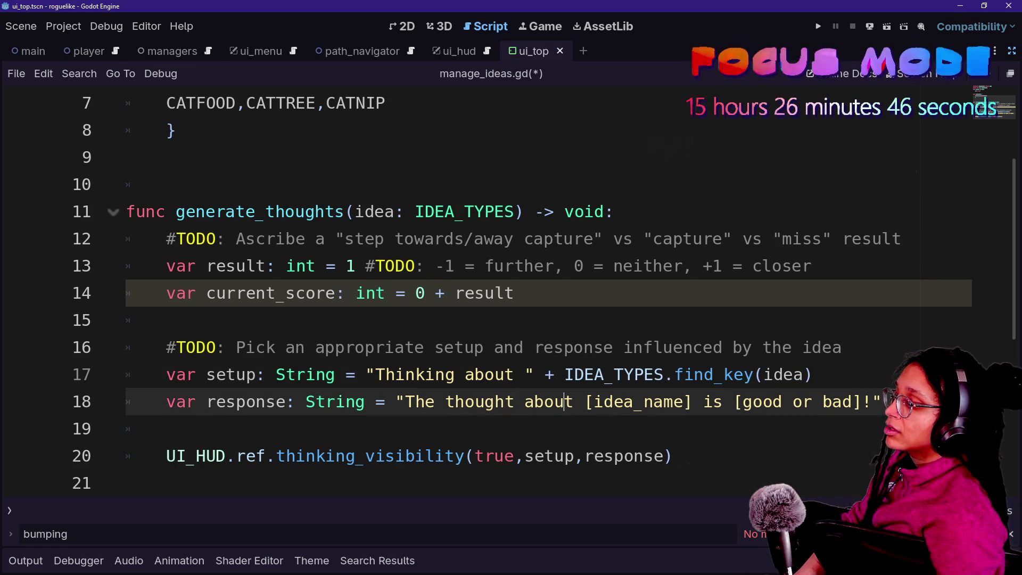
left_click_drag(574, 402, 692, 402)
key("ctrl+v")
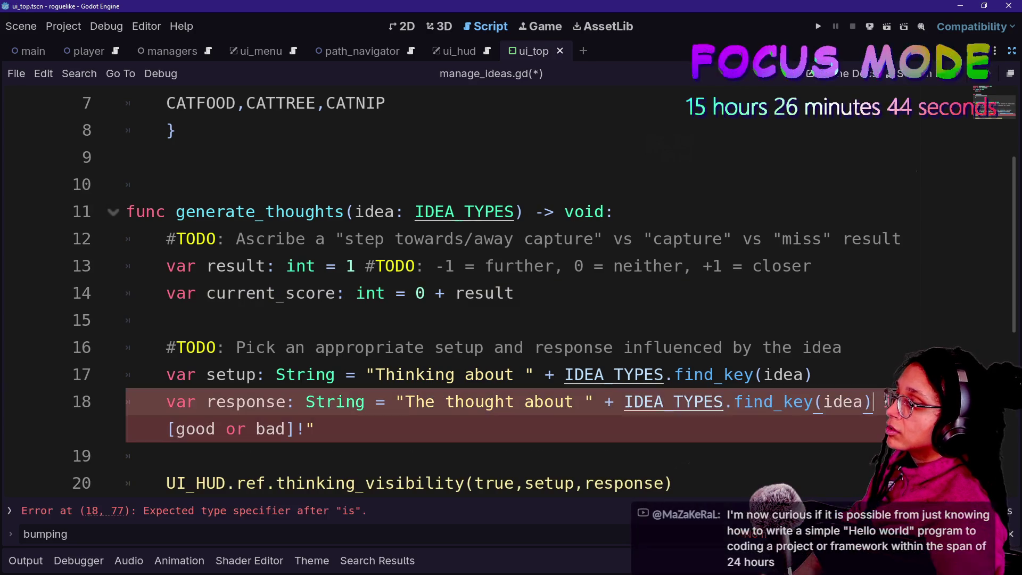
type("\"")
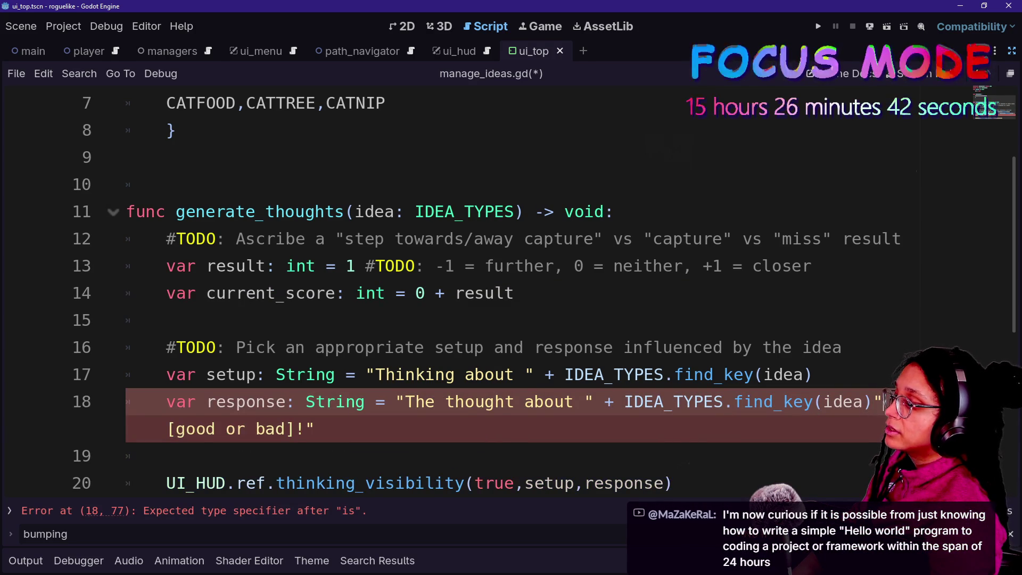
key("BackSpace")
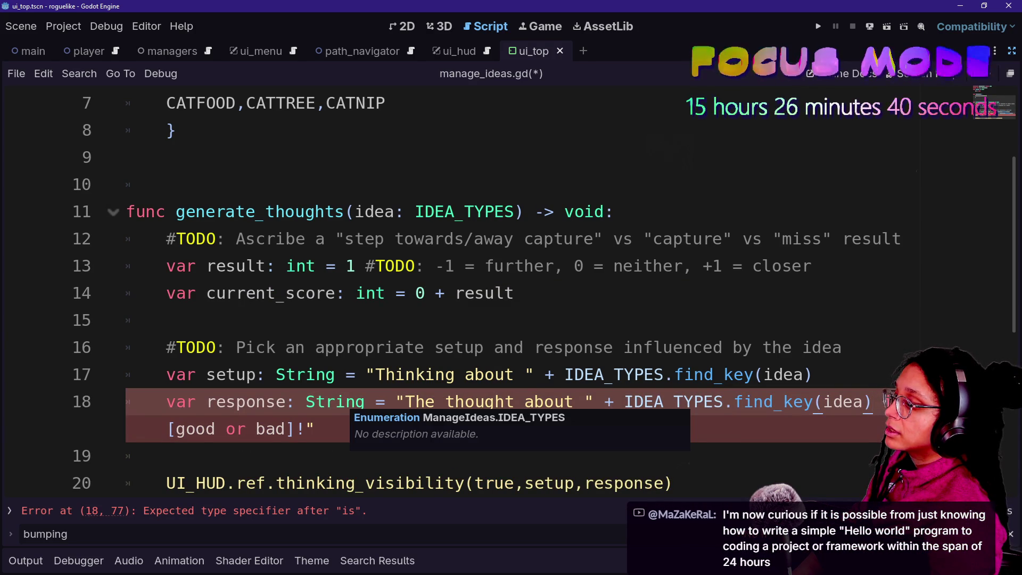
type("\"")
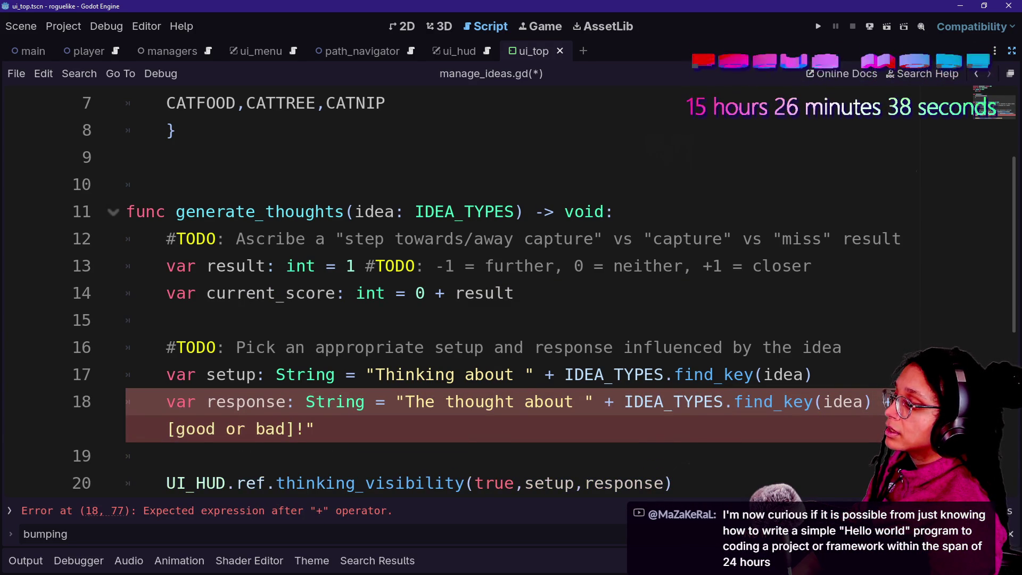
- Review the current_score, setup and response lines, ending on the current_score line
left_click(513, 294)
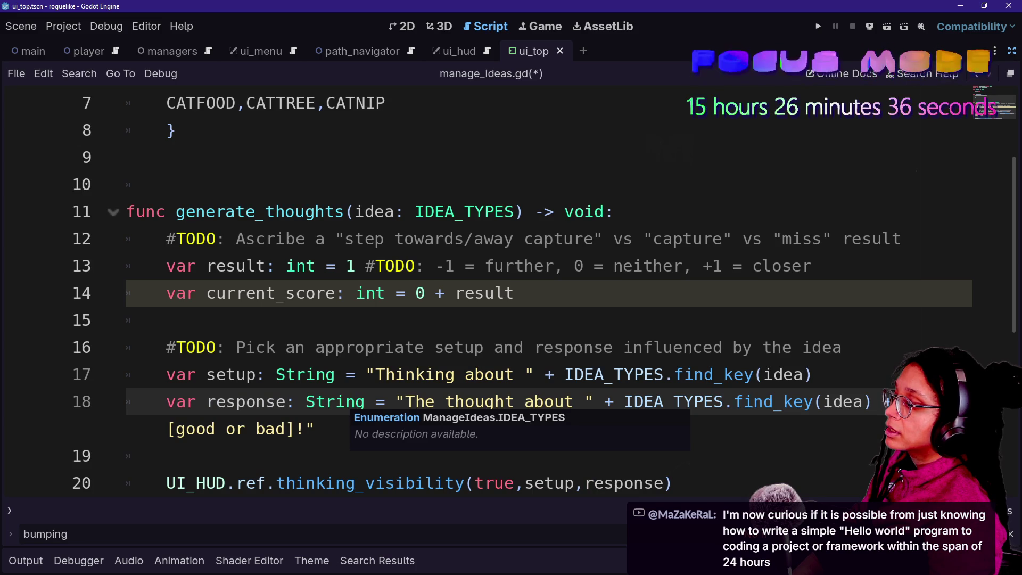
left_click(535, 347)
left_click(305, 401)
left_click(315, 429)
left_click(167, 320)
left_click(514, 293)
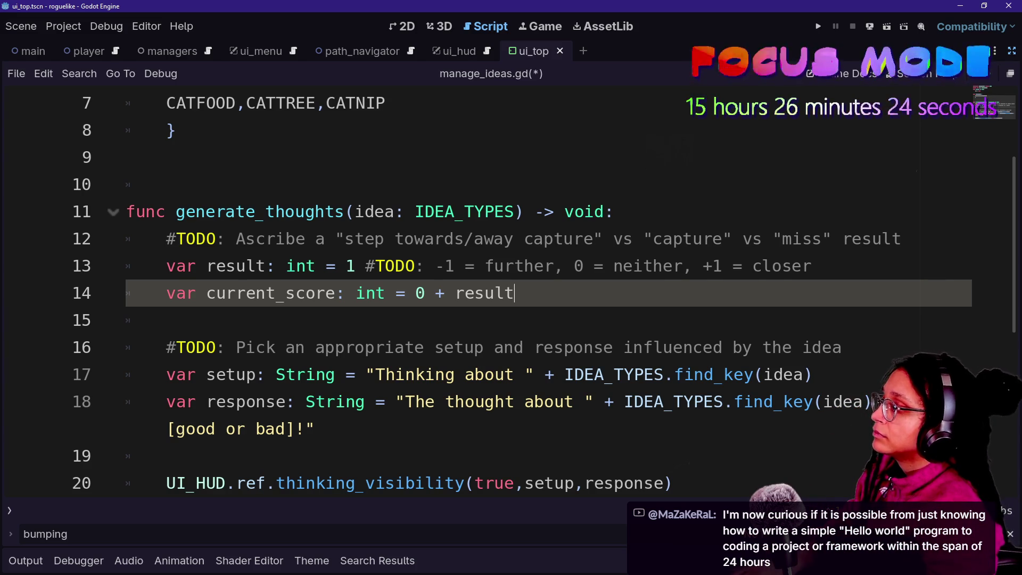
left_click(475, 346)
left_click(514, 293)
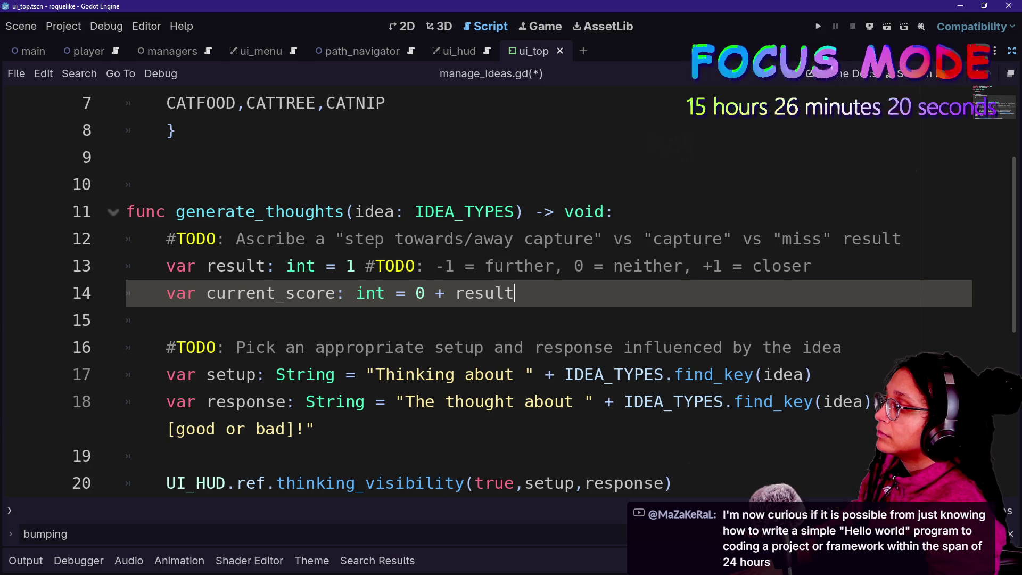
- Type var sentiment: String = on a new line below current_score, dropping the stray quote
key("Return")
key("Return")
type("var")
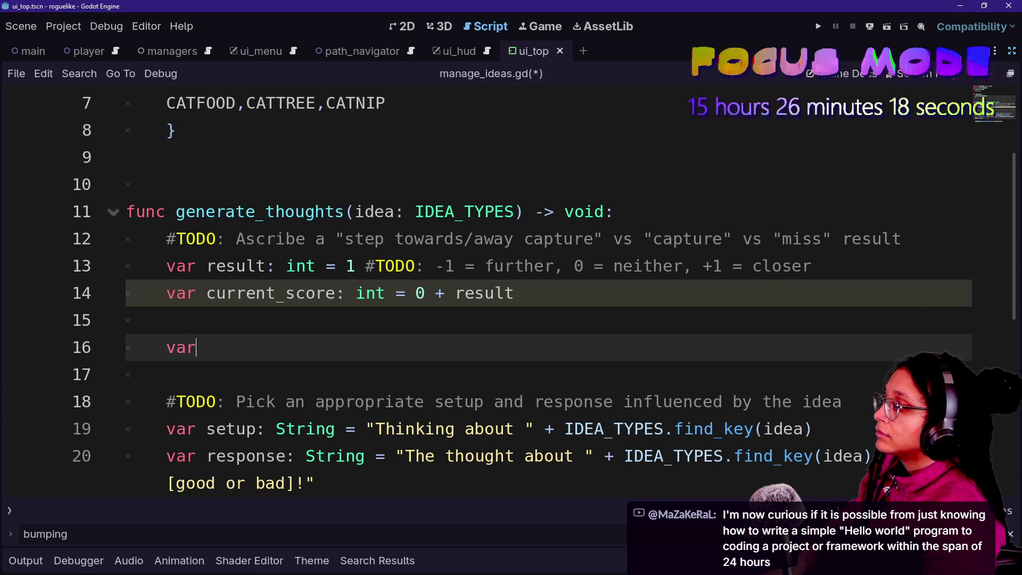
type(" sentiment: ")
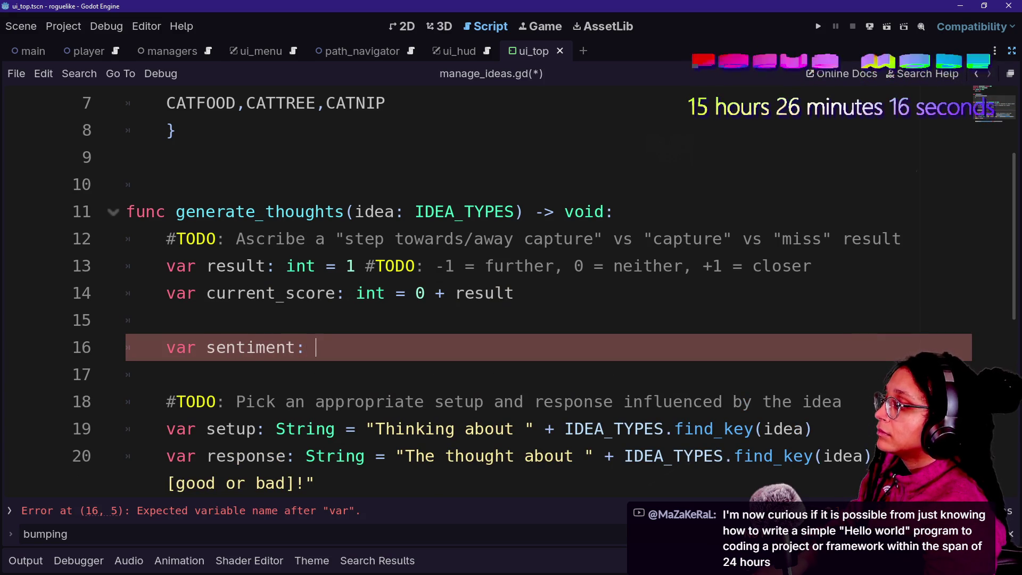
type("String = ")
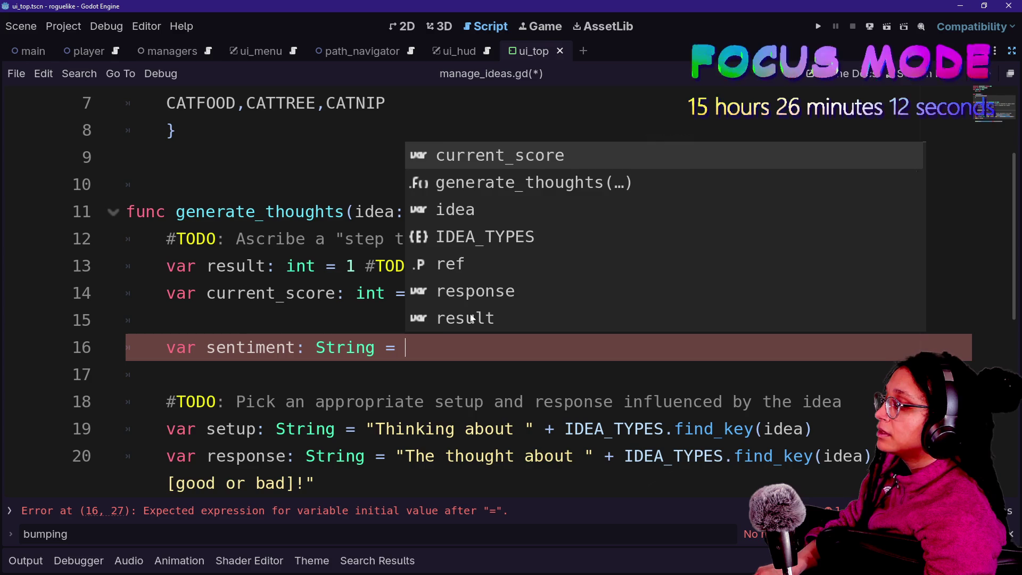
type("\"")
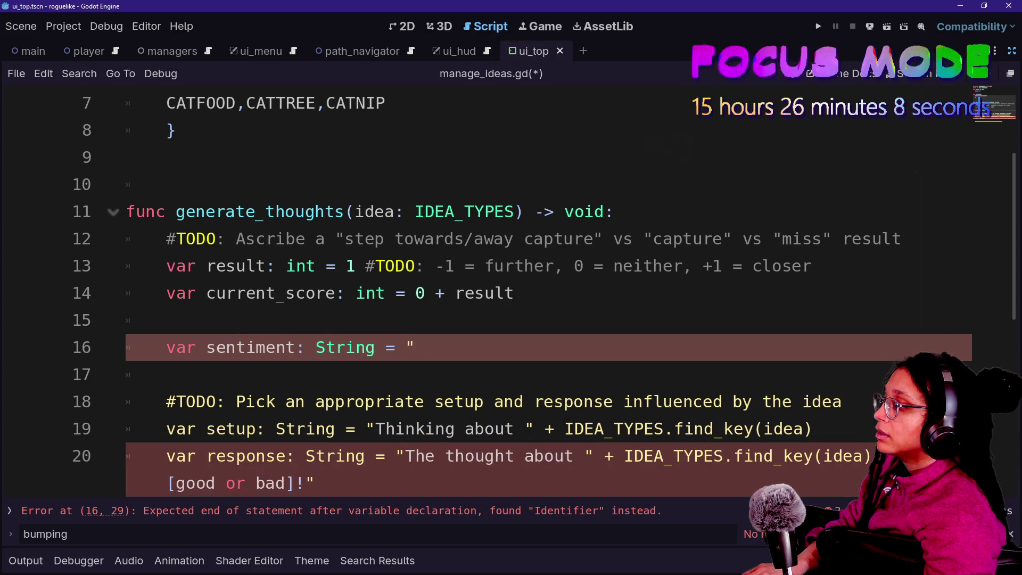
key("BackSpace")
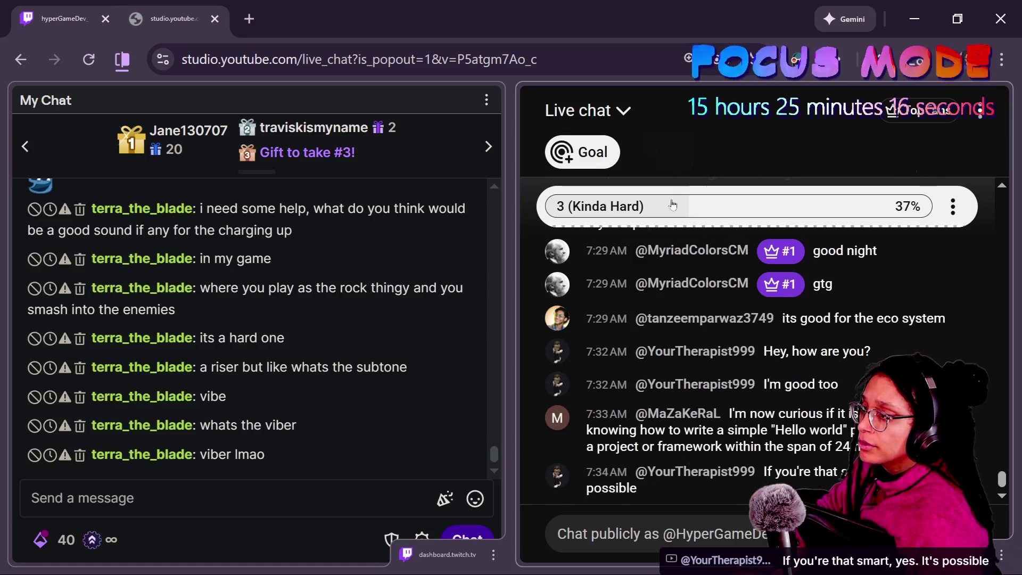
left_click(672, 204)
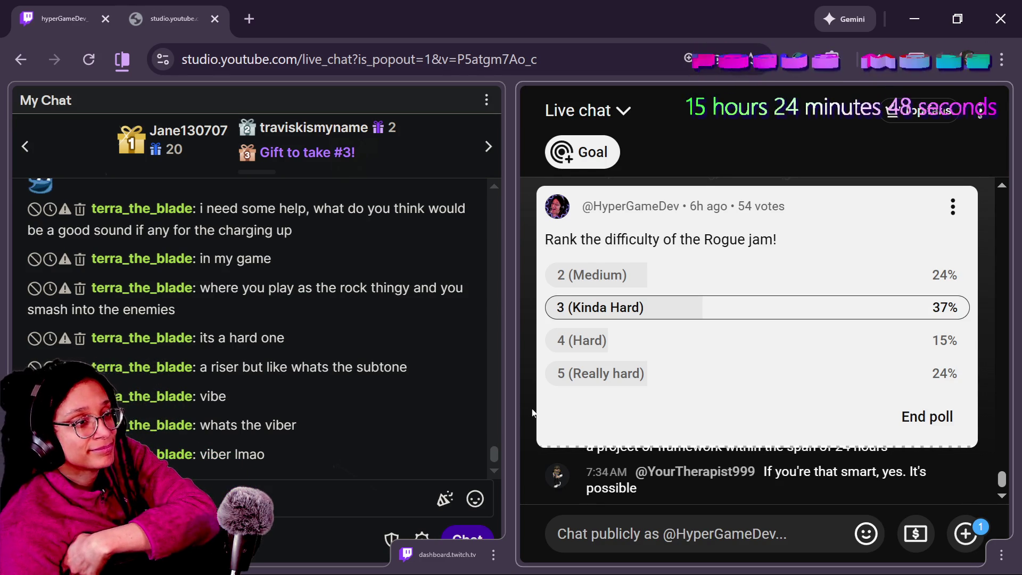
key("alt+Tab")
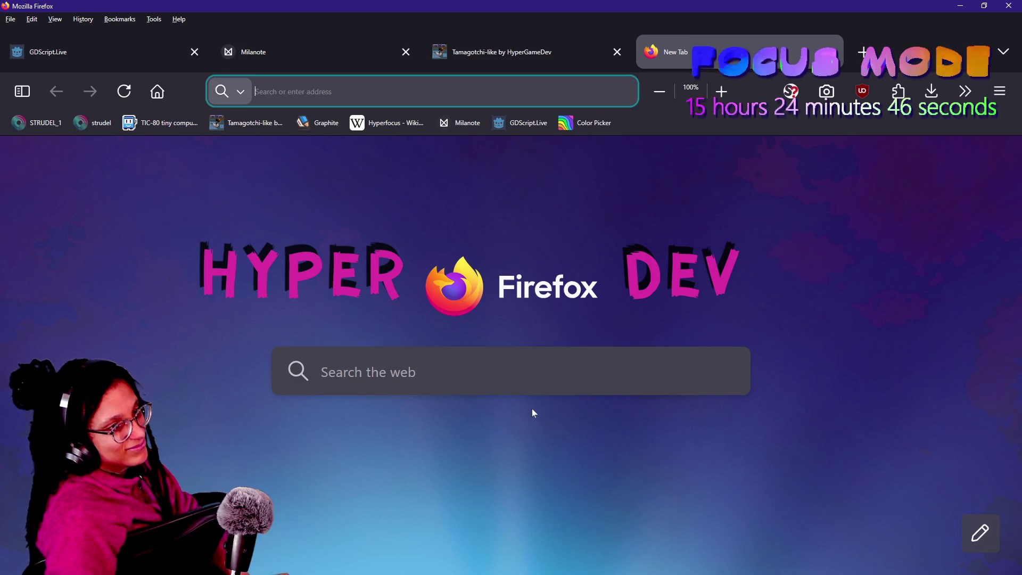
key("alt+Tab")
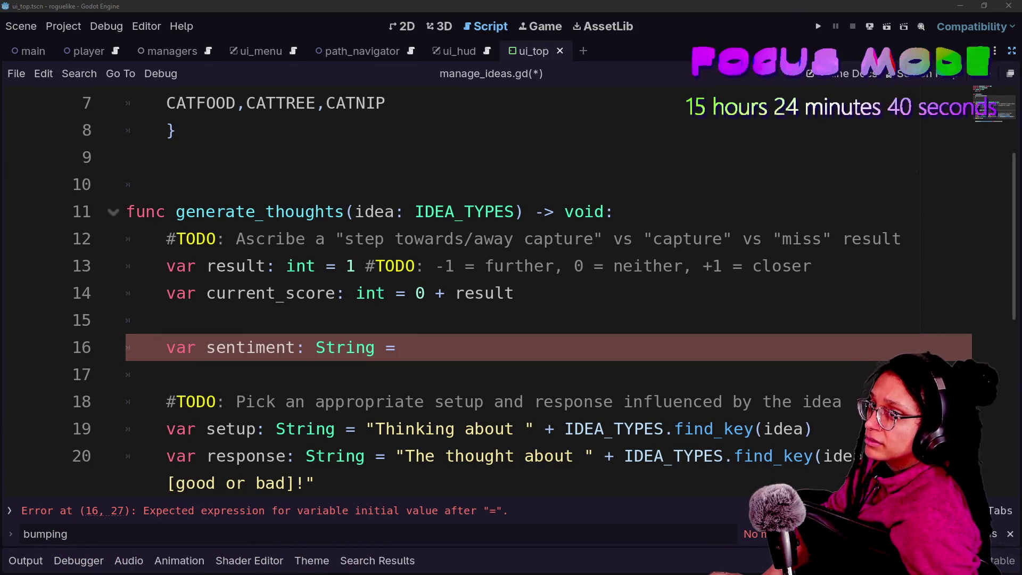
- Review the lines near current_score, adding and then undoing blank lines below it
key("Up")
key("Up")
key("Down")
key("Down")
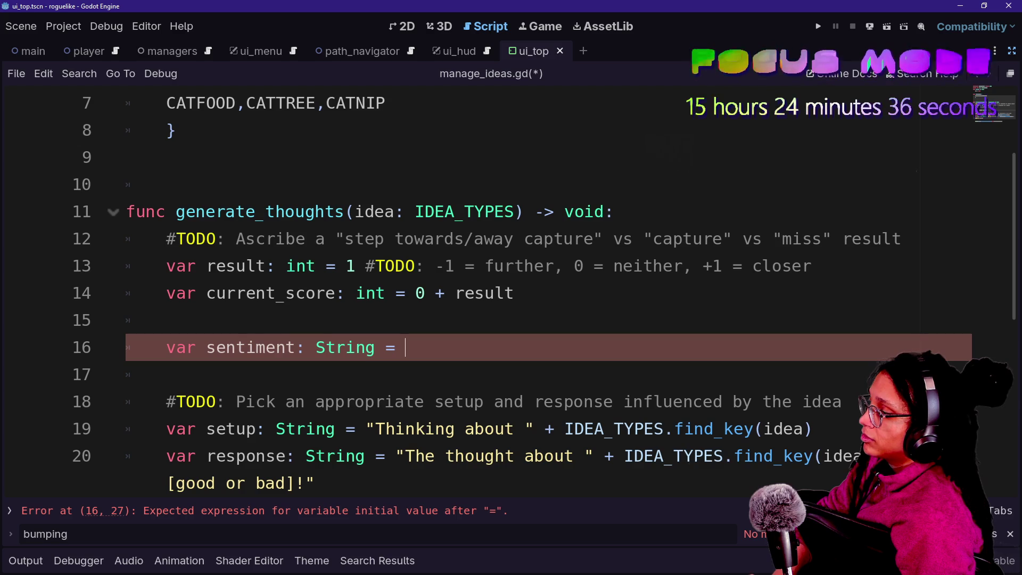
left_click(515, 293)
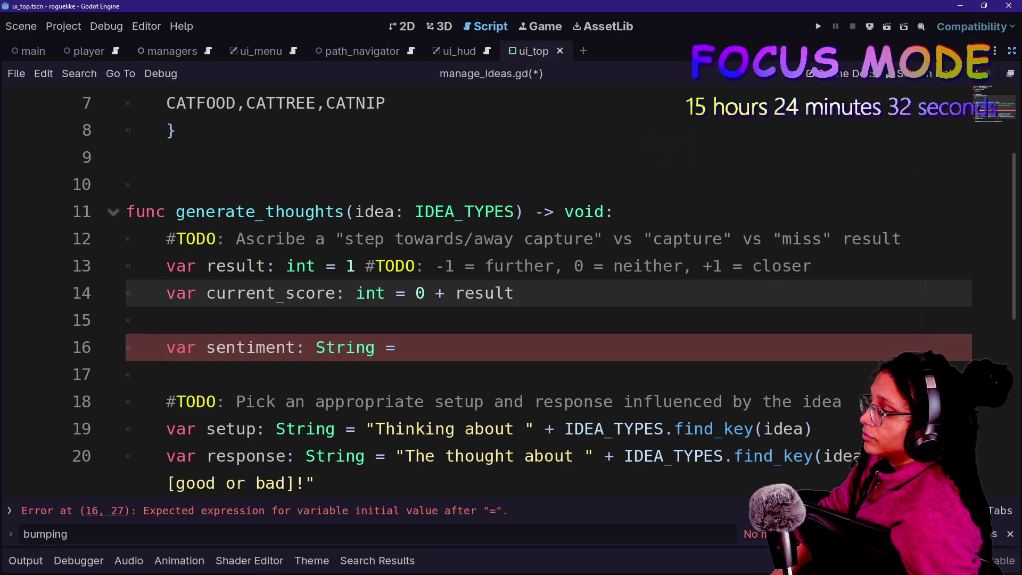
key("Return")
key("Return")
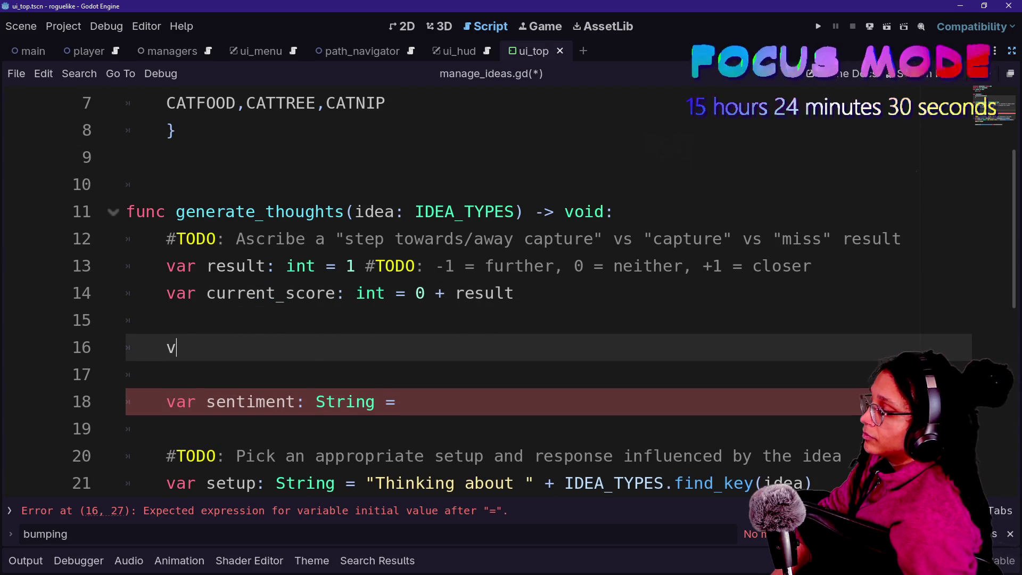
key("ctrl+z")
key("ctrl+z")
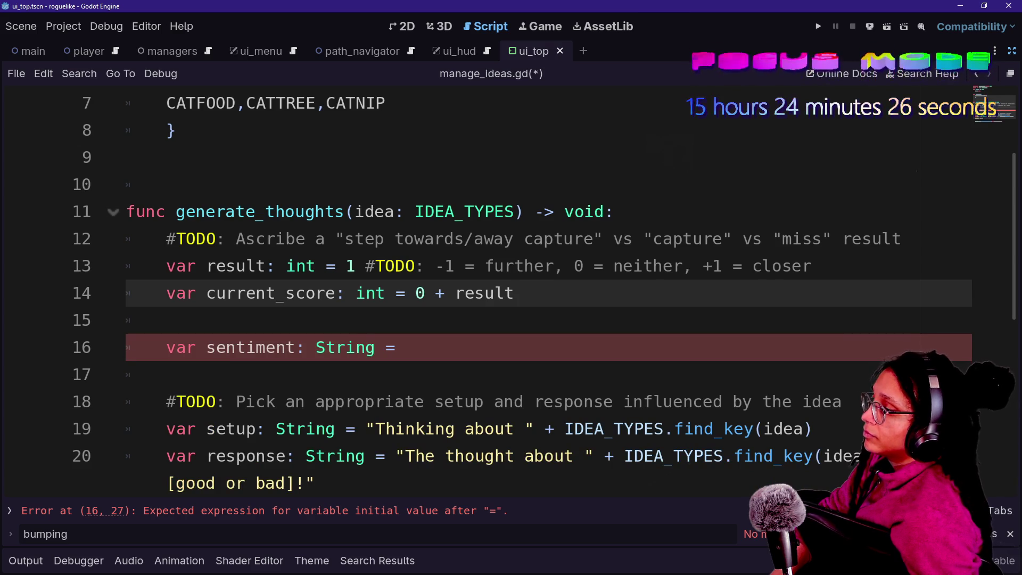
- Replace the fixed 1 in result with randi_range(-1,1)
left_click(356, 266)
key("BackSpace")
type("rand")
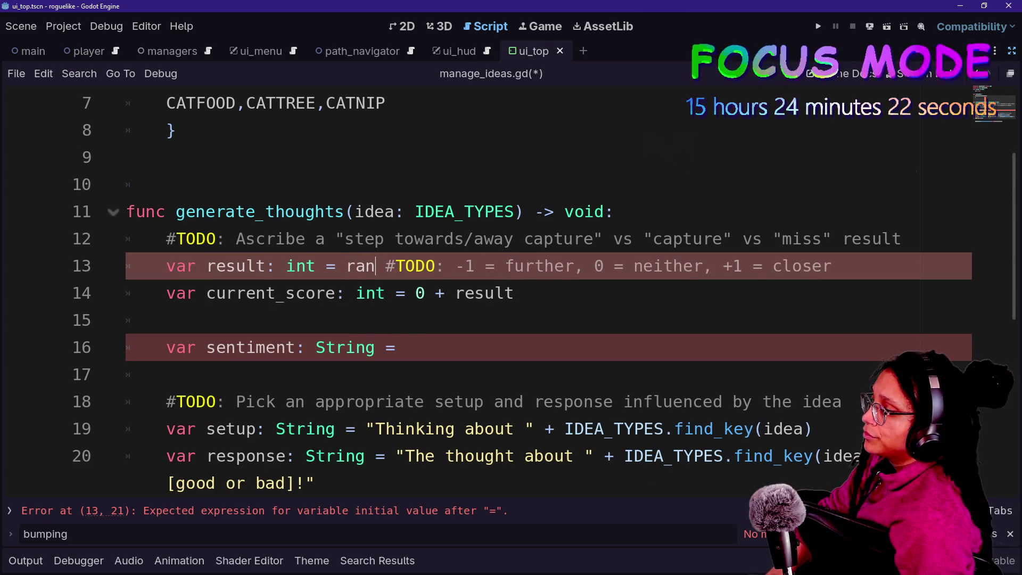
type("i")
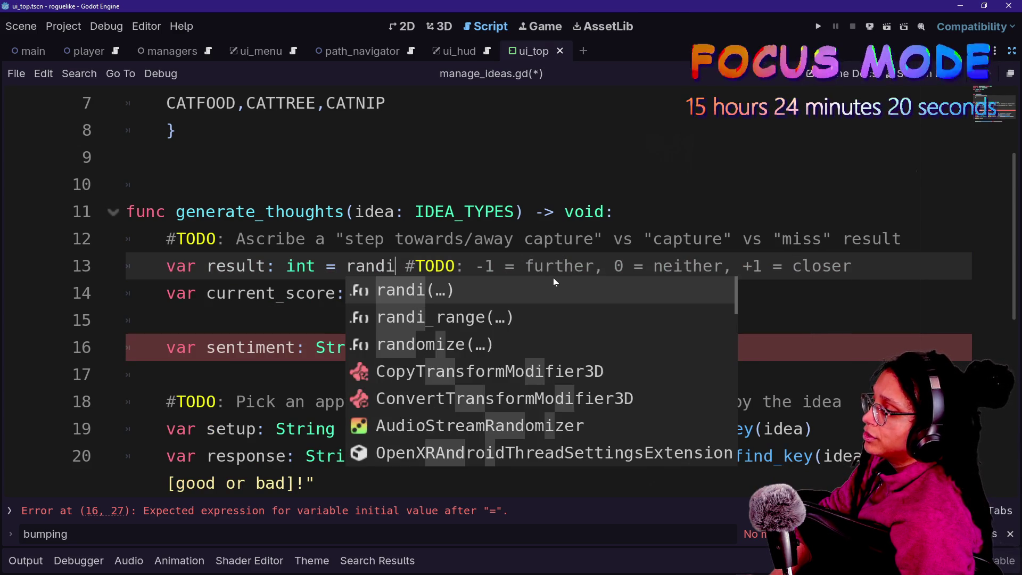
key("Return")
key("BackSpace")
key("BackSpace")
type("_range(")
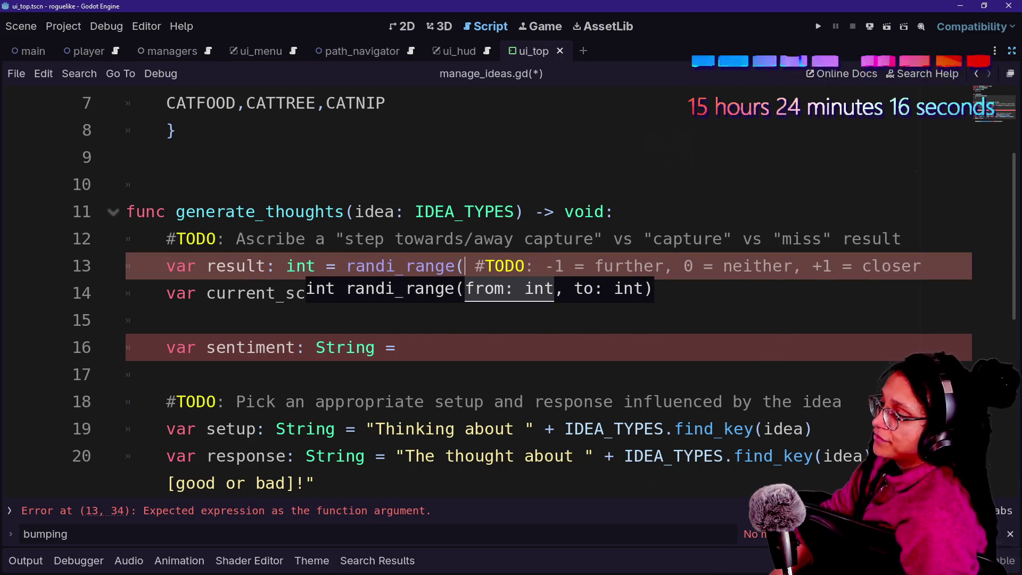
type("-1,1)")
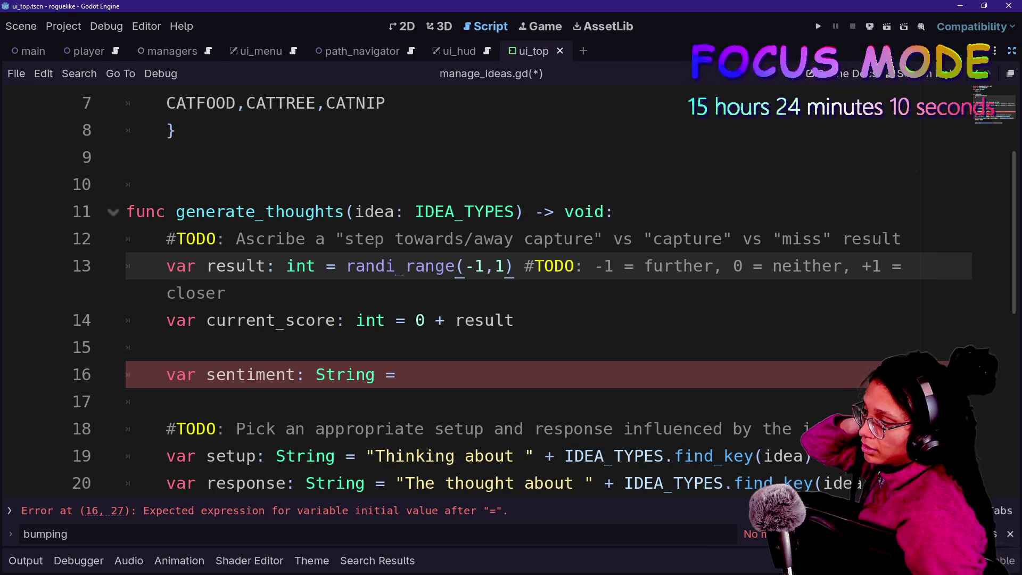
- Return to the end of the sentiment line and switch over to Firefox
left_click(326, 374)
left_click(166, 401)
left_click(397, 374)
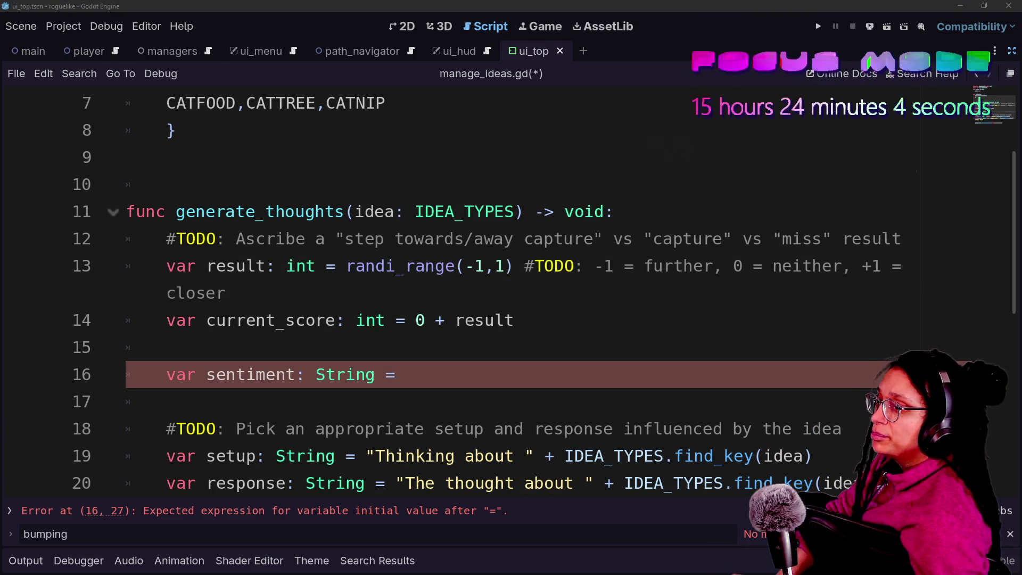
key("alt+Tab")
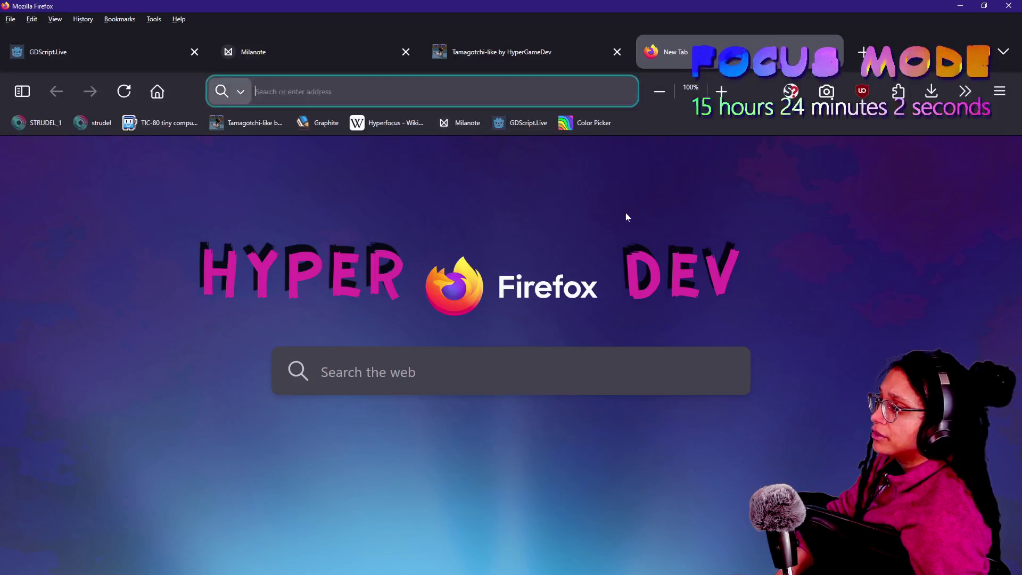
- Search the web for 'gdscript variable if else lambda'
type("gdscriptb")
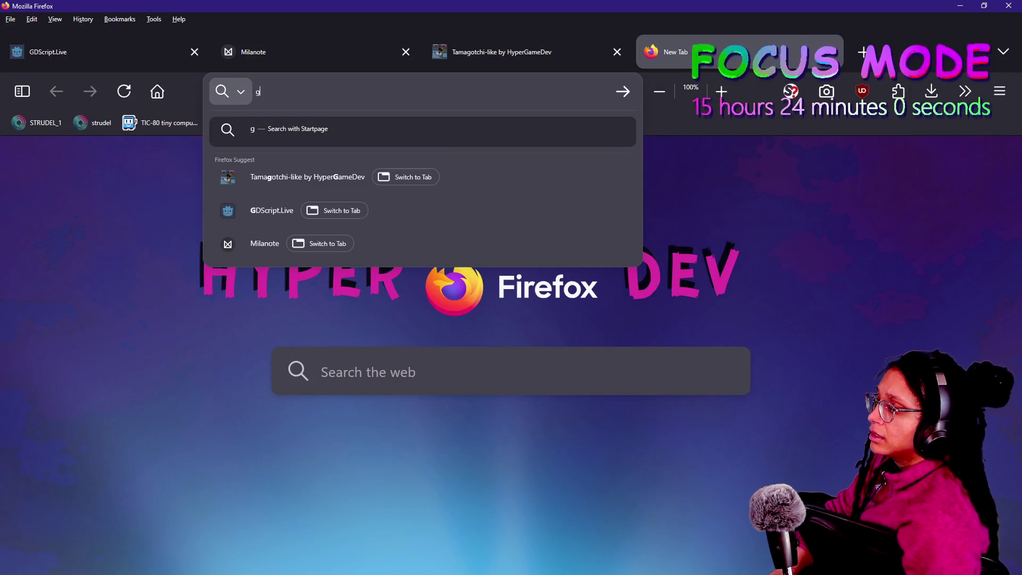
key("BackSpace")
type("boolean ")
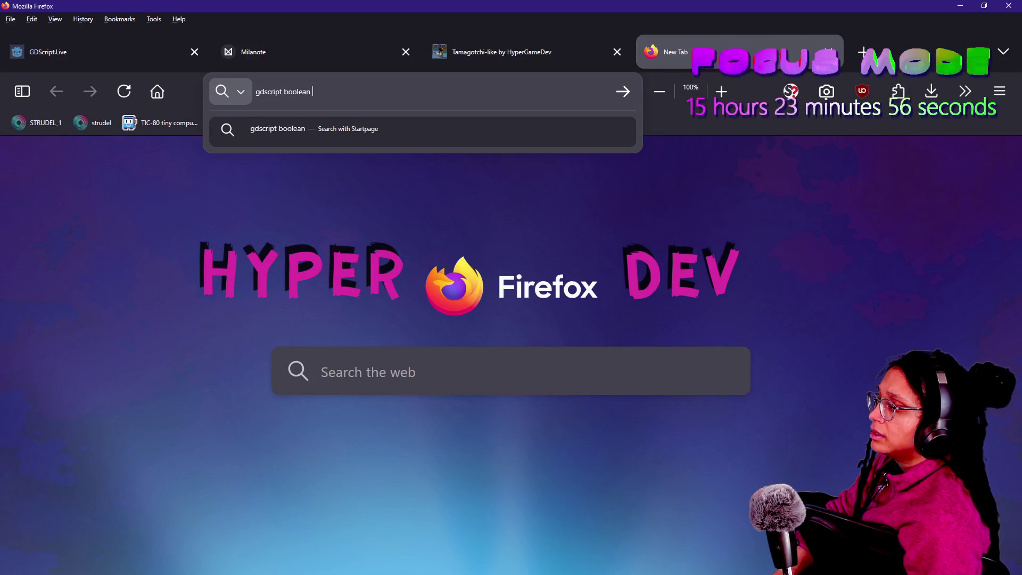
key("BackSpace")
key("BackSpace")
key("BackSpace")
key("BackSpace")
key("BackSpace")
key("BackSpace")
key("BackSpace")
key("BackSpace")
type("variable if el")
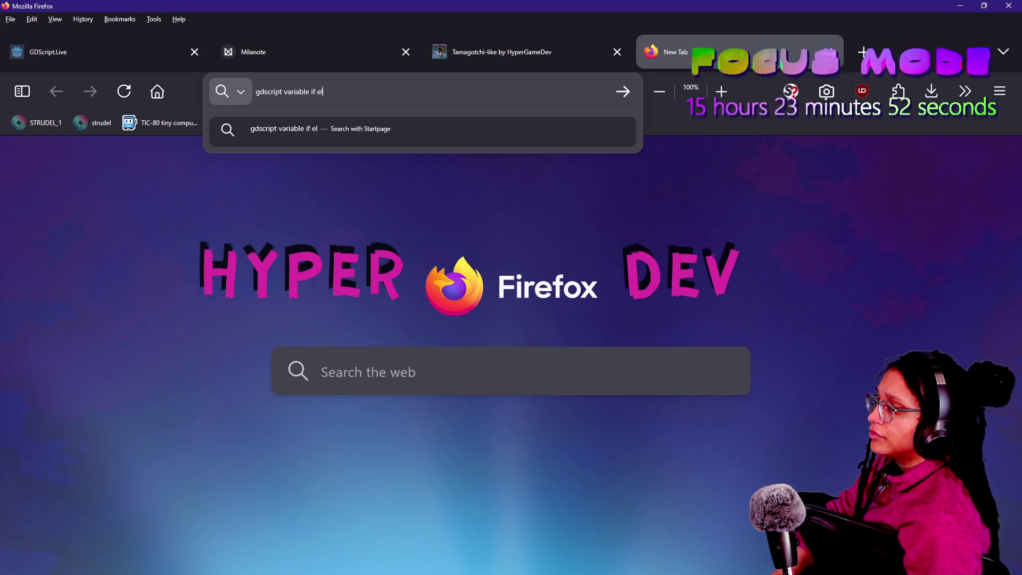
type("ambda")
key("Return")
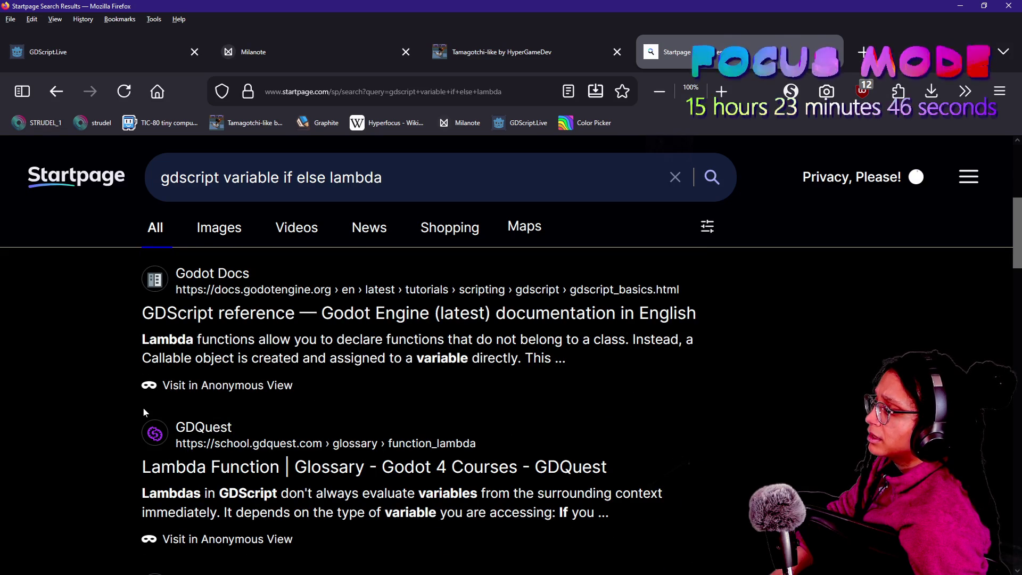
- Open the GDQuest Lambda Function result in a new tab and switch to it
scroll(282, 437, "down", 3)
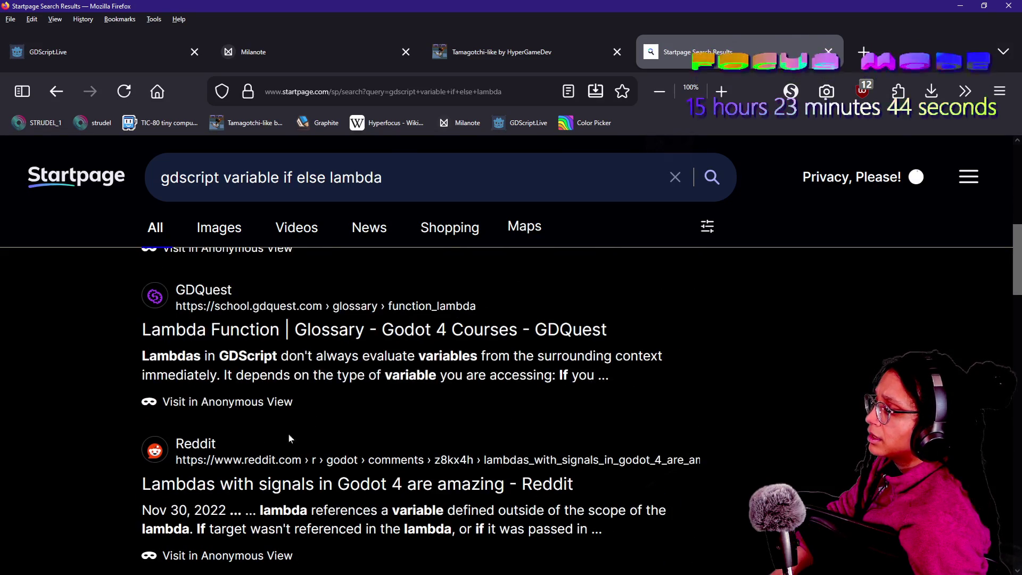
right_click(318, 330)
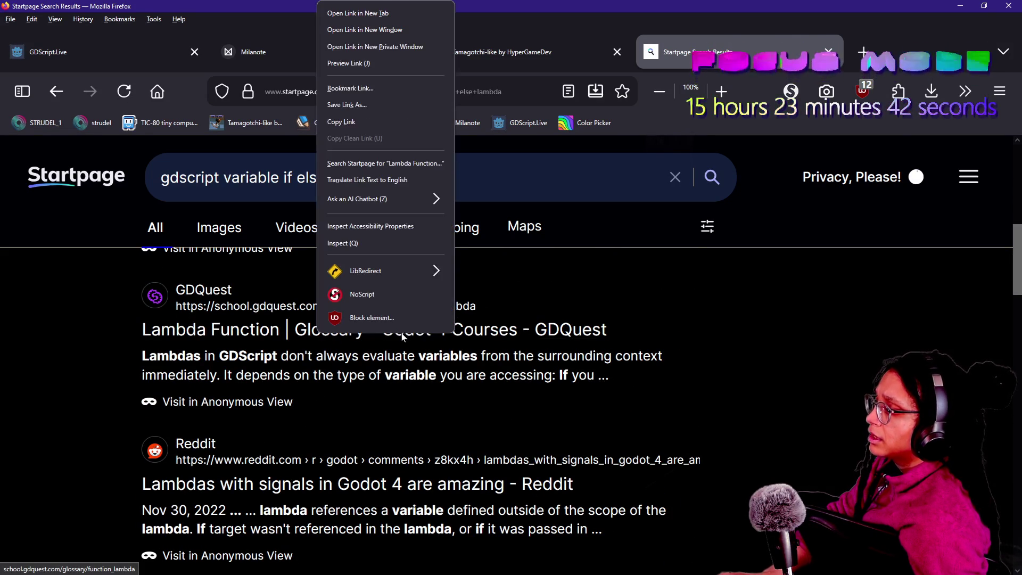
left_click(391, 13)
scroll(375, 352, "down", 3)
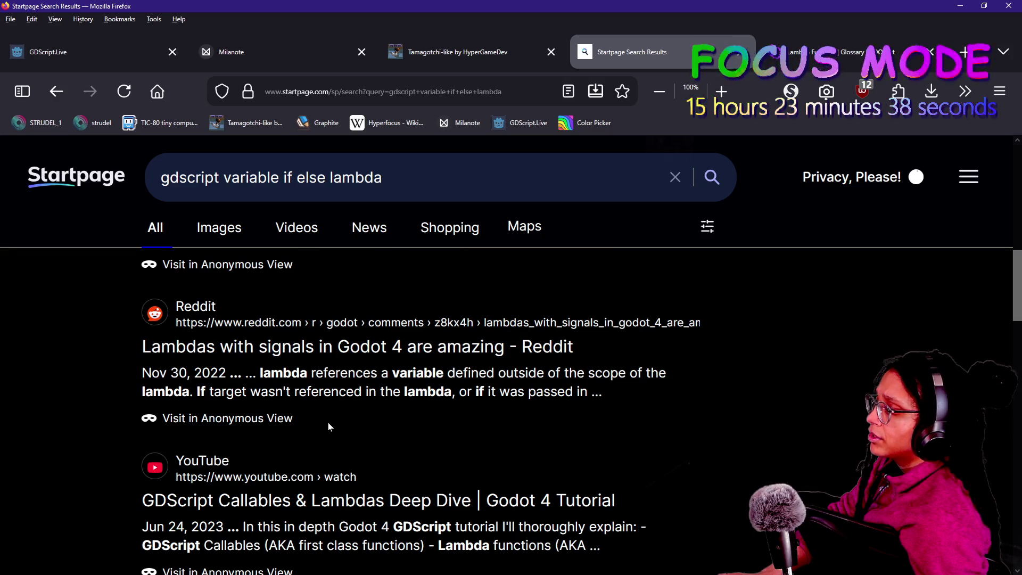
scroll(327, 421, "down", 3)
scroll(327, 421, "down", 3)
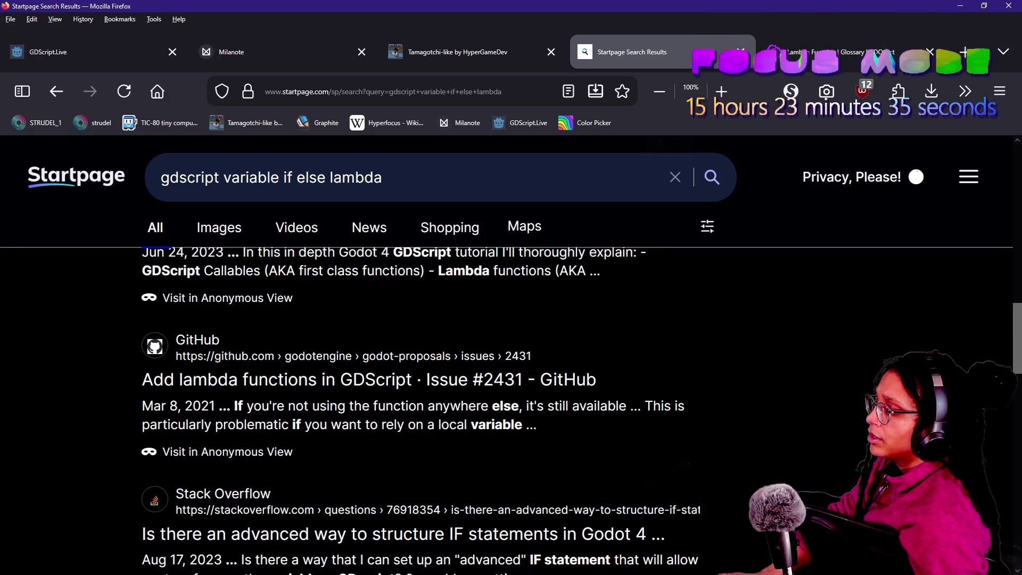
scroll(342, 461, "down", 3)
left_click_drag(218, 441, 374, 442)
left_click(373, 442)
scroll(373, 441, "down", 3)
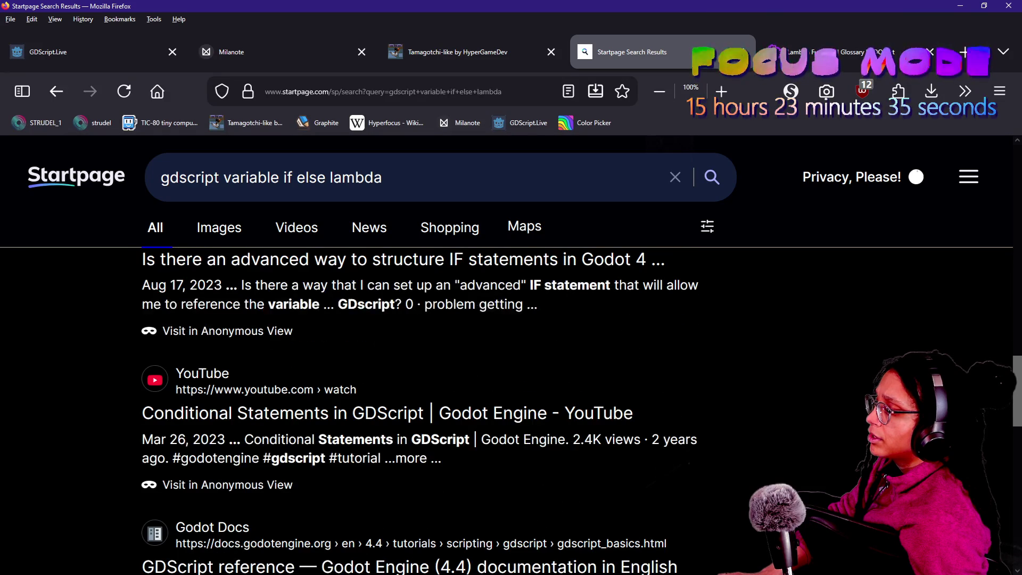
key("ctrl+Tab")
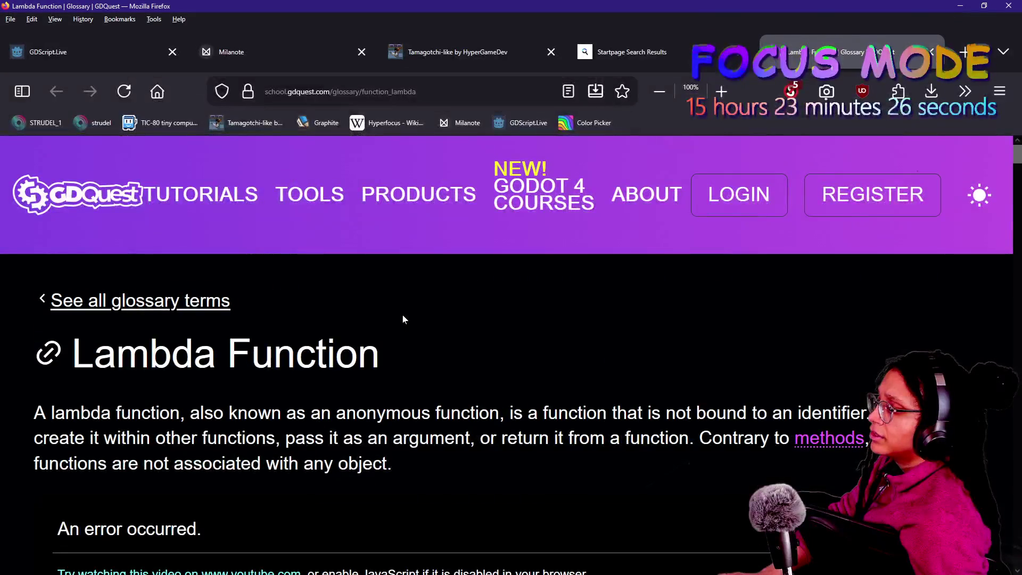
- Trust school.gdquest.com and gdquest.com in NoScript so the page reloads fully
scroll(404, 315, "down", 5)
scroll(403, 314, "up", 5)
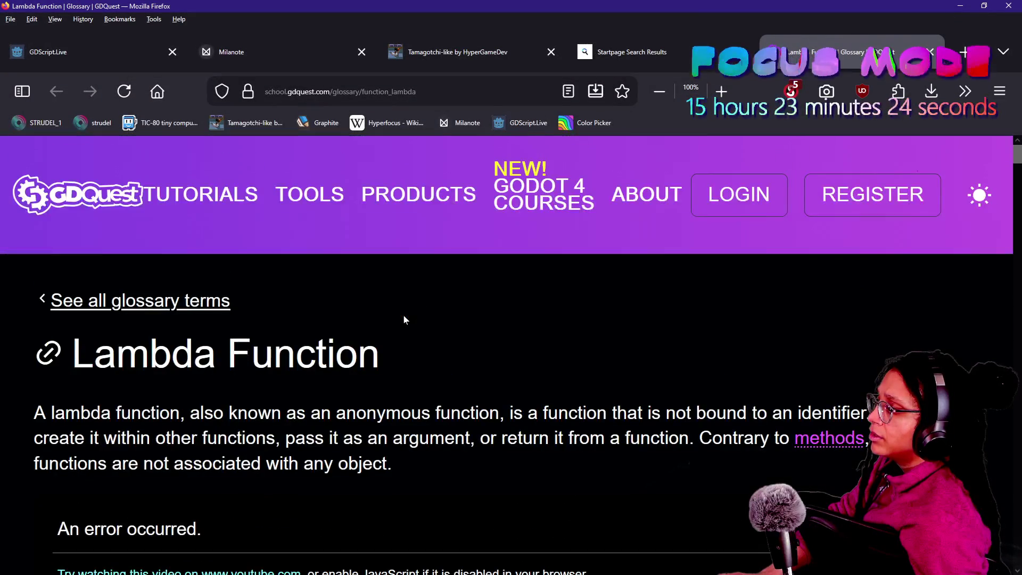
left_click(791, 91)
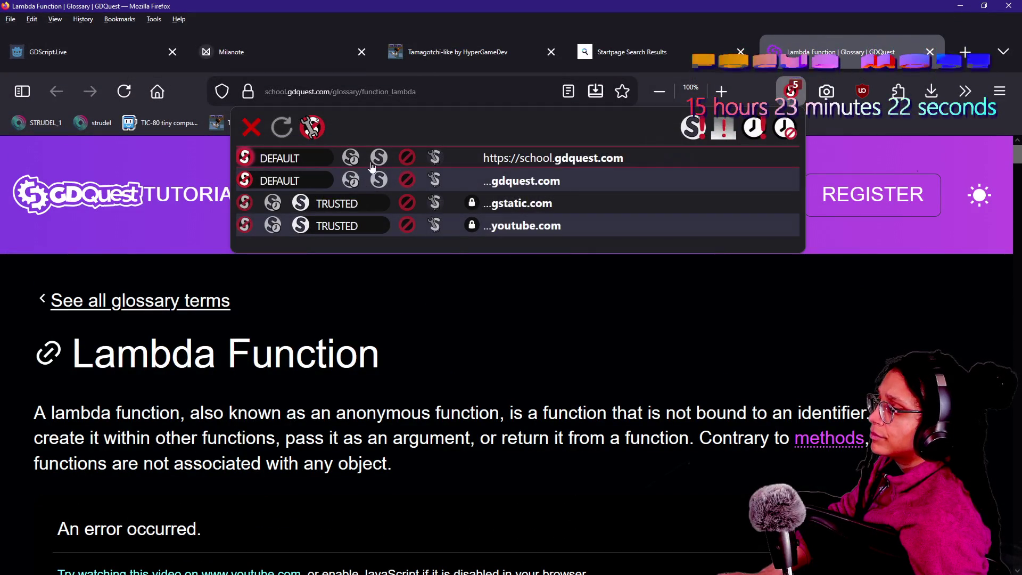
left_click(379, 157)
left_click(378, 180)
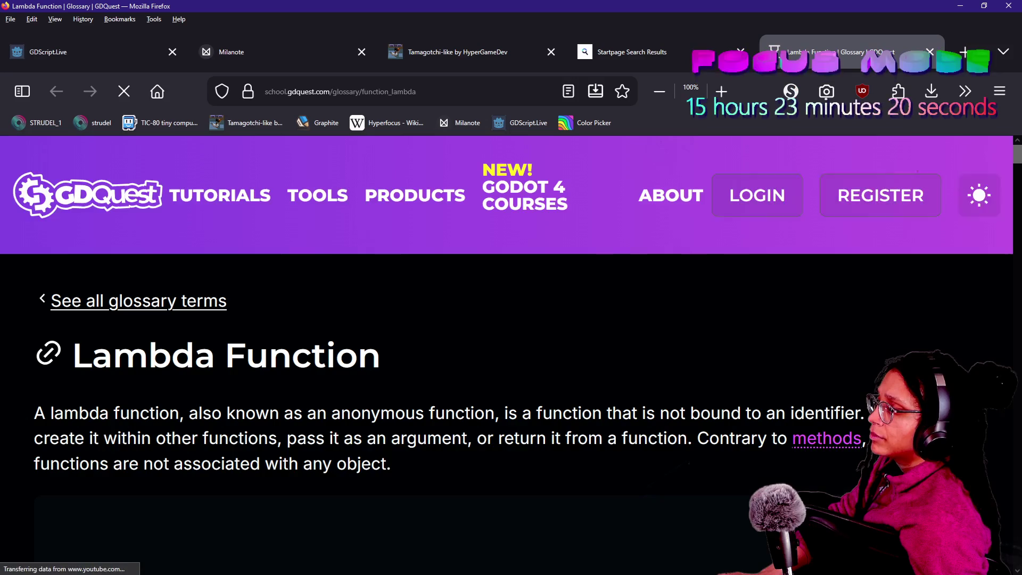
- Read the Lambda Function page and its code example down to See Also, then return to Godot
scroll(506, 351, "down", 5)
scroll(488, 426, "down", 10)
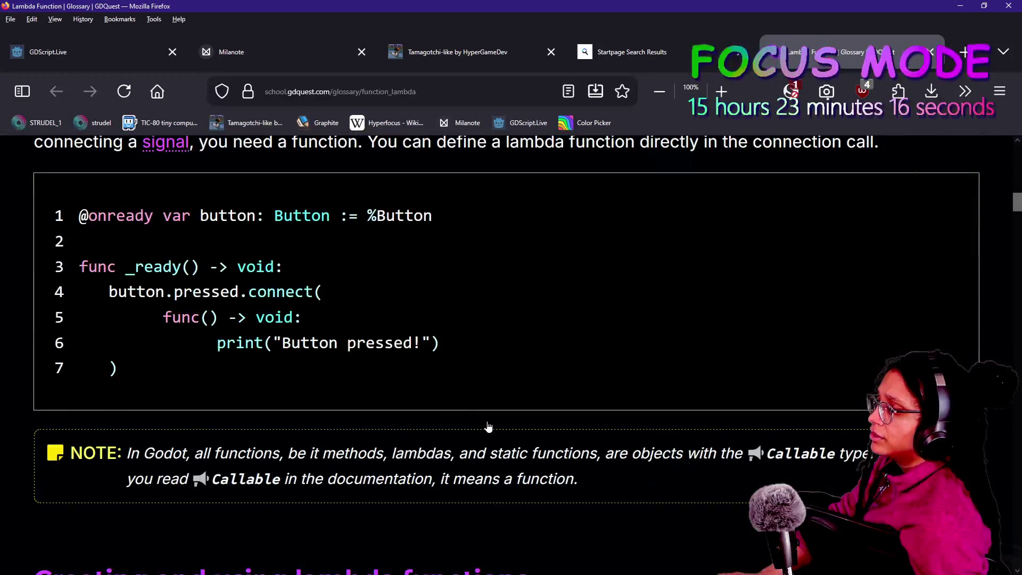
left_click_drag(162, 317, 348, 343)
scroll(506, 351, "down", 10)
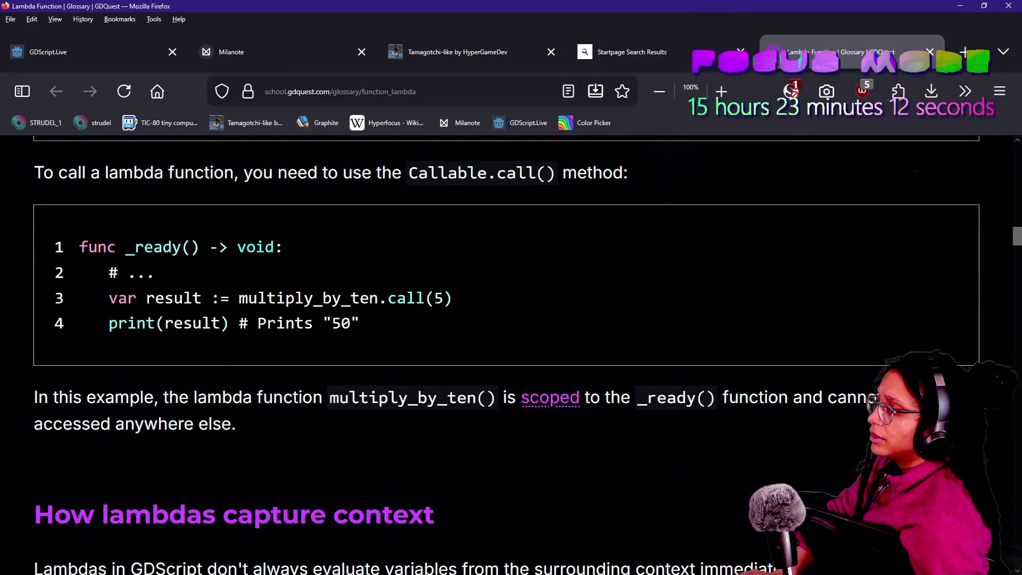
scroll(349, 332, "down", 15)
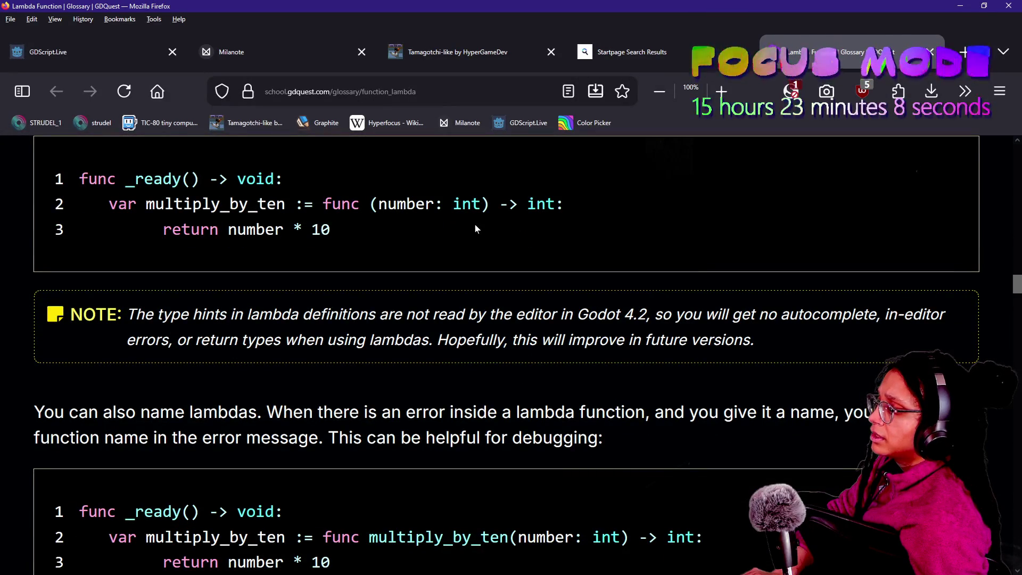
scroll(475, 228, "down", 10)
scroll(475, 228, "down", 15)
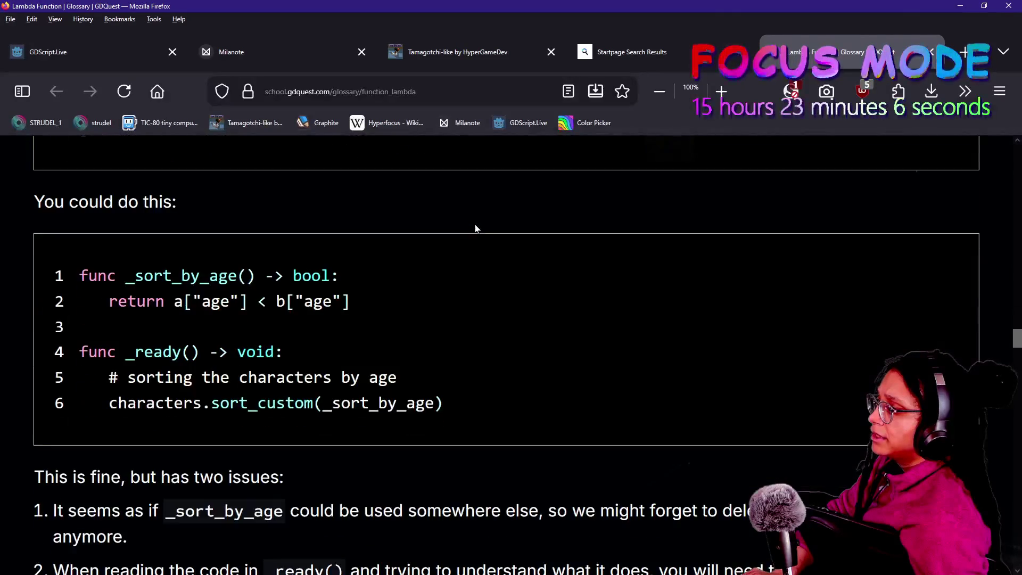
scroll(475, 229, "down", 10)
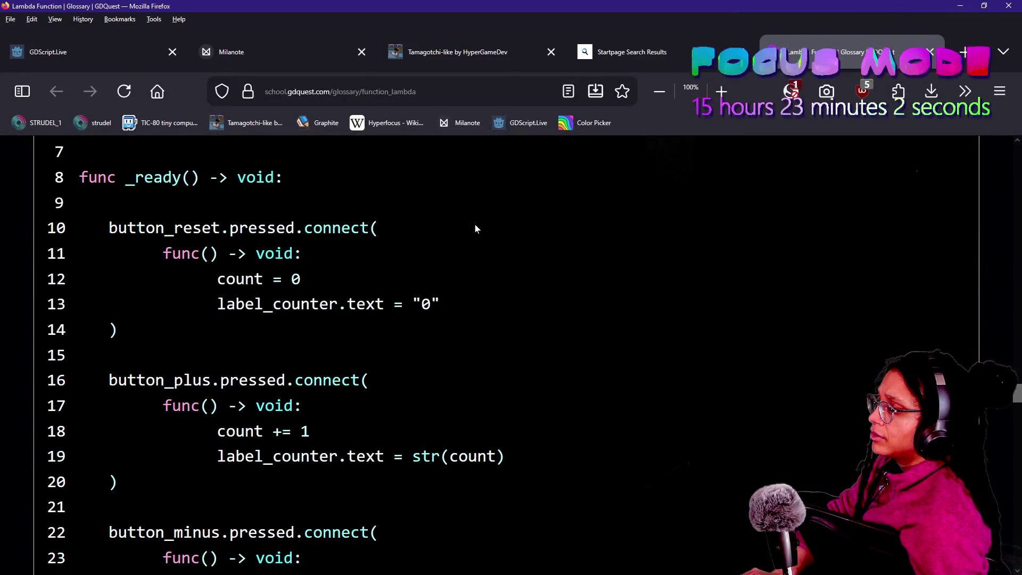
scroll(475, 228, "down", 8)
scroll(476, 229, "down", 5)
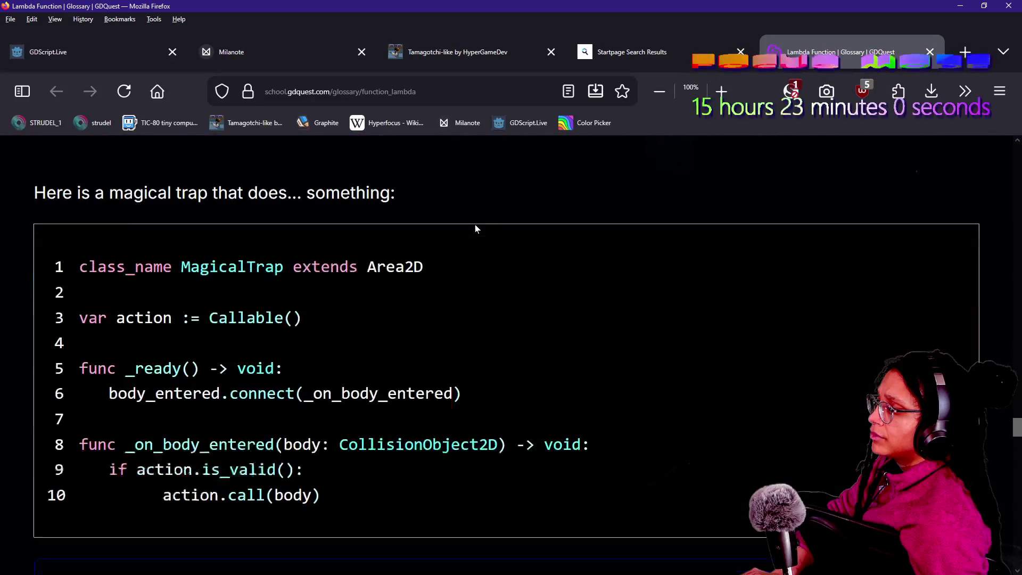
scroll(476, 228, "down", 14)
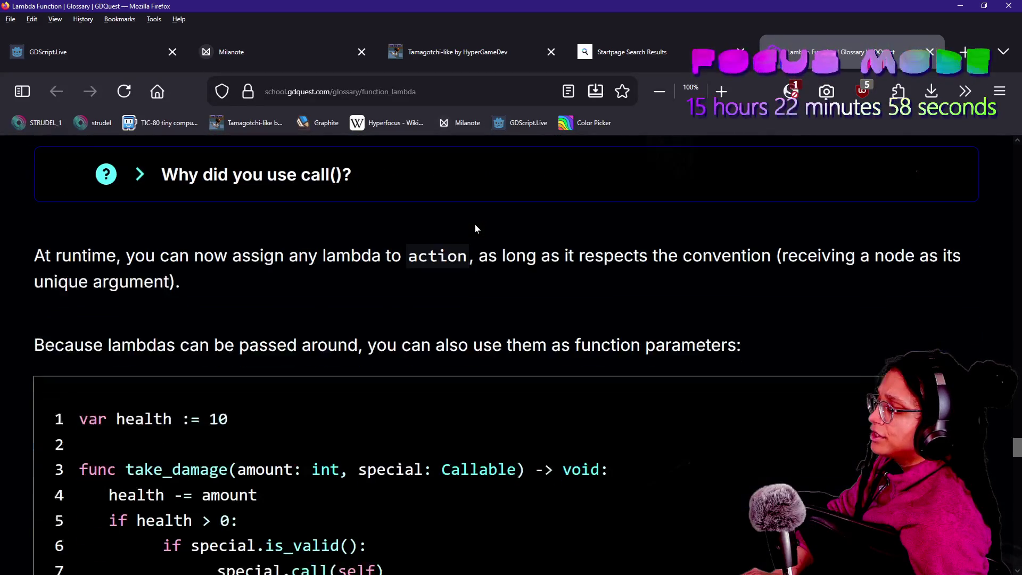
scroll(475, 229, "down", 8)
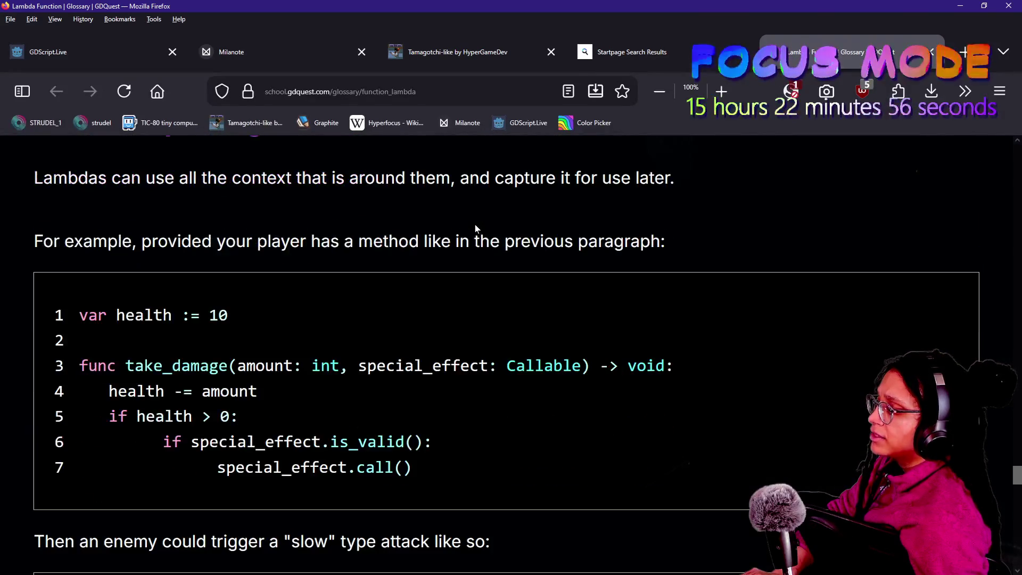
scroll(475, 229, "down", 11)
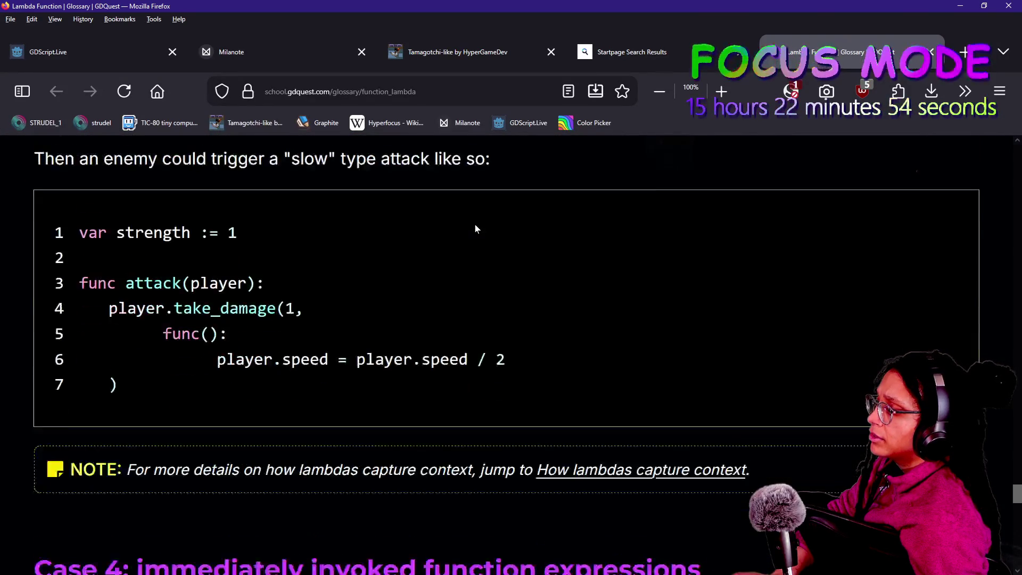
scroll(476, 229, "down", 4)
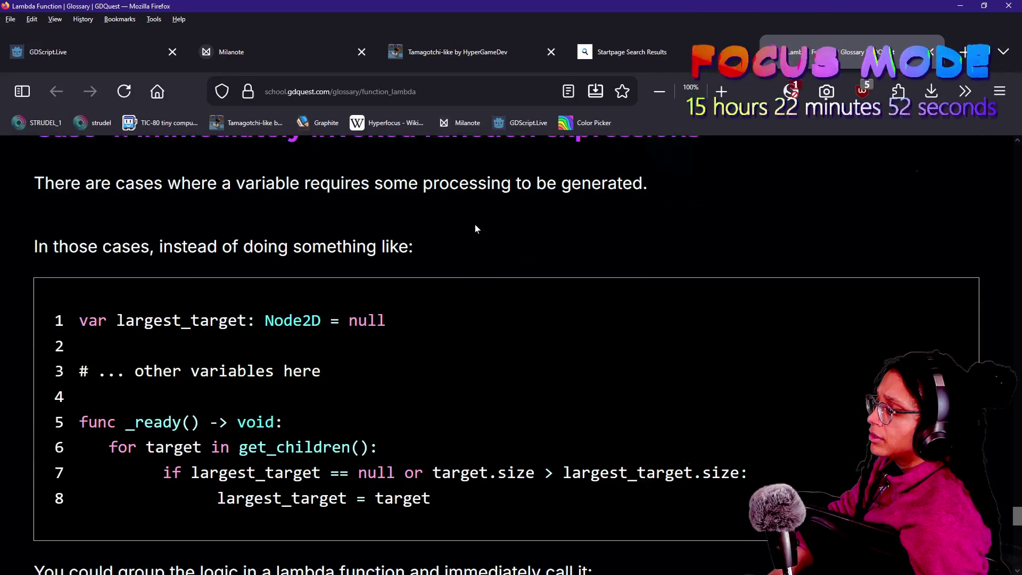
scroll(476, 229, "down", 3)
scroll(475, 228, "down", 8)
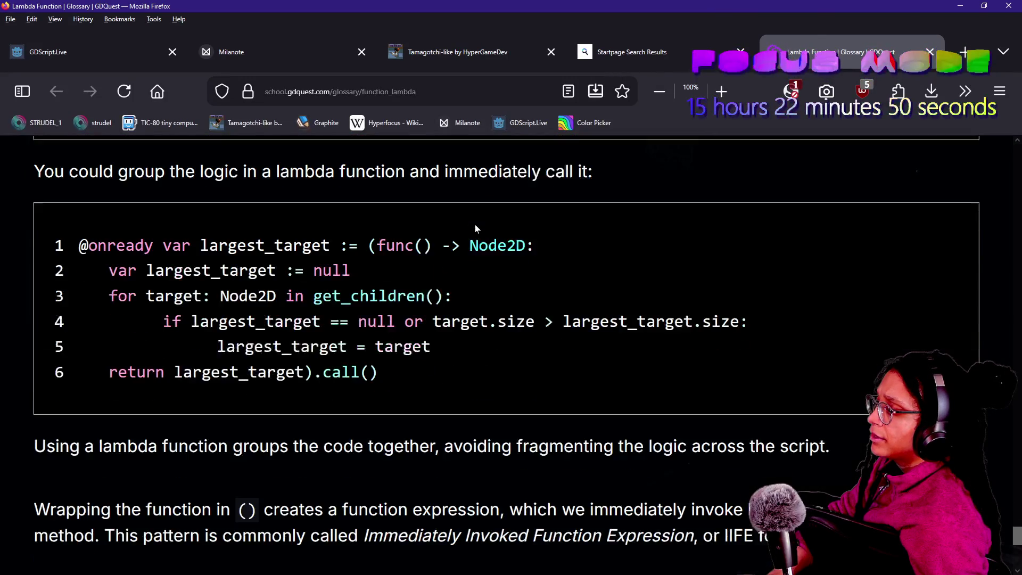
scroll(476, 228, "down", 5)
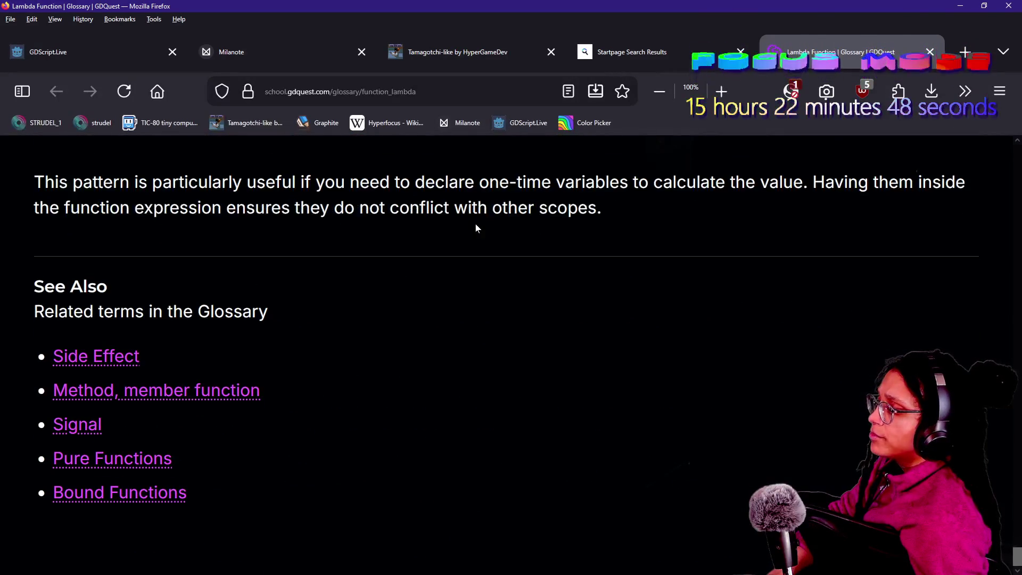
key("alt+Tab")
- Open manage_doors.gd and step through its 'if' matches down to line 95
left_click(475, 319)
key("ctrl+alt+o")
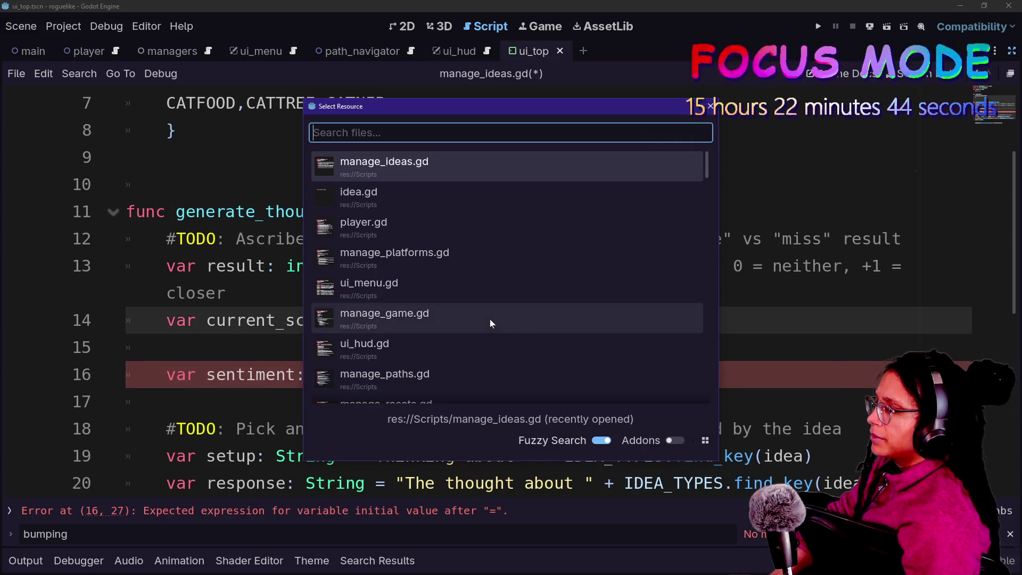
type("manage")
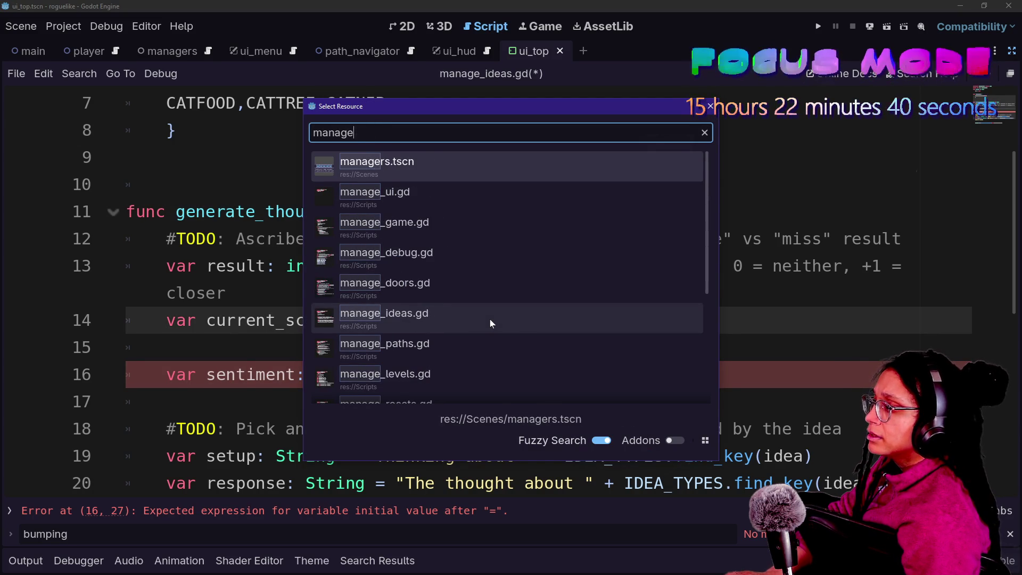
type("+_door")
key("Return")
key("ctrl+f")
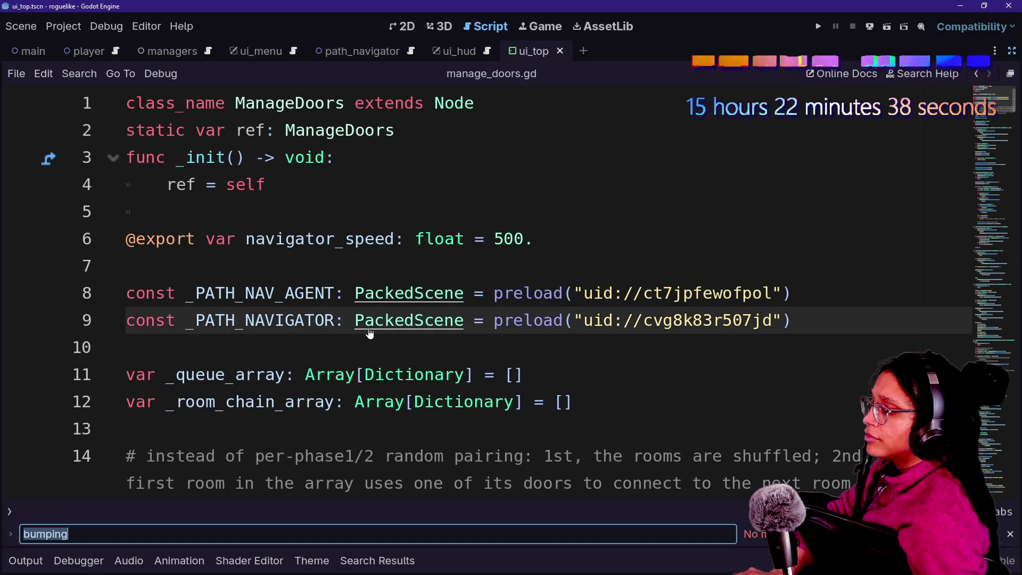
type("if")
key("Return")
key("Return")
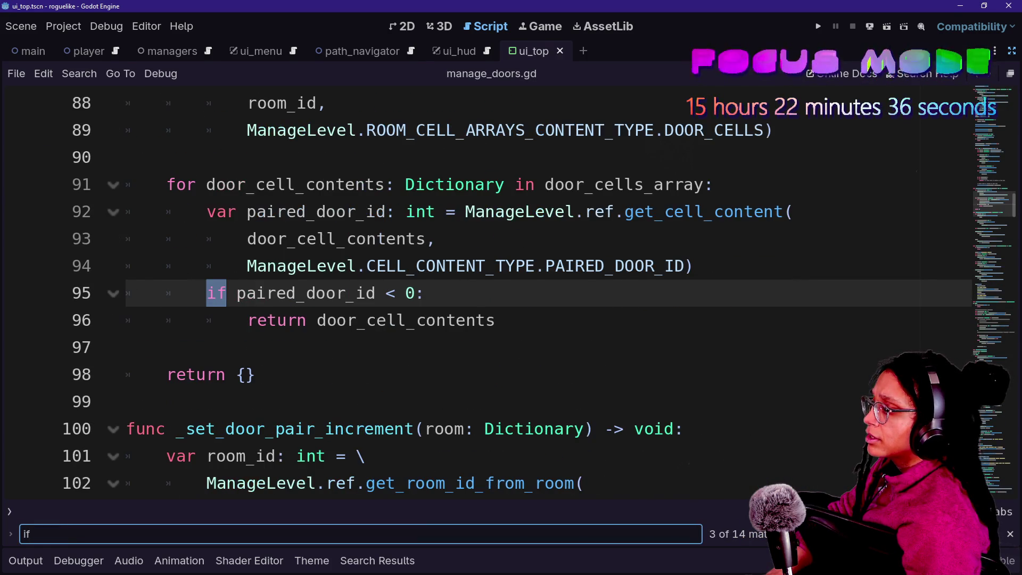
key("Return")
key("Return")
key("Return")
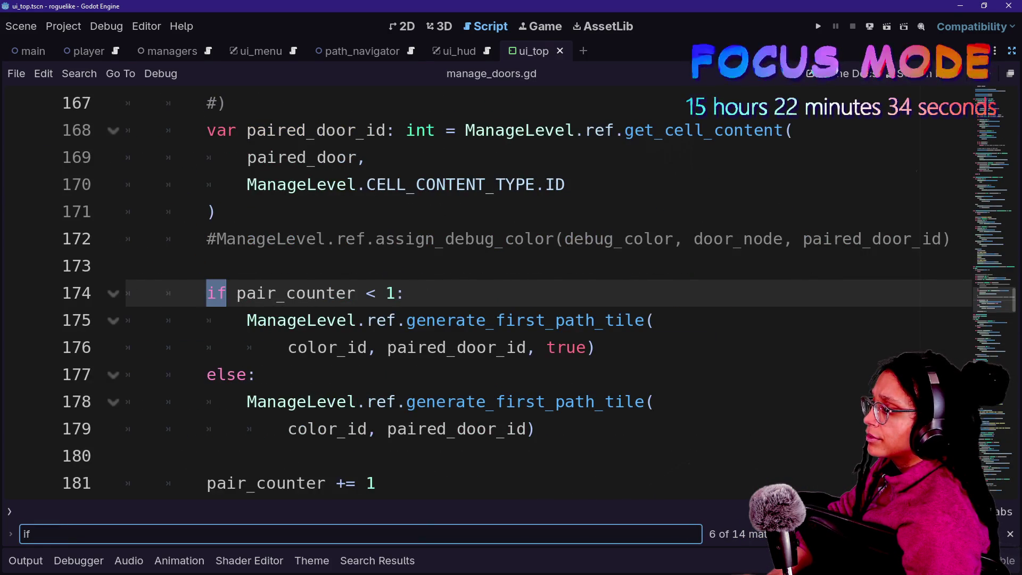
- Open manage_paths.gd and step through its 'if' matches down to line 72
key("shift+alt+o")
type("paths")
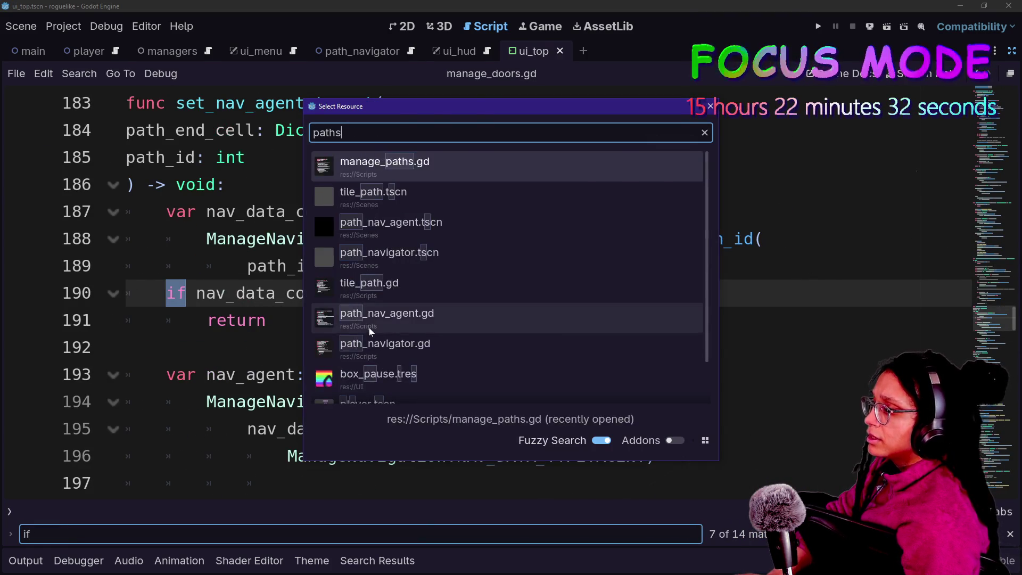
key("Return")
key("Return")
key("Return")
key("Return")
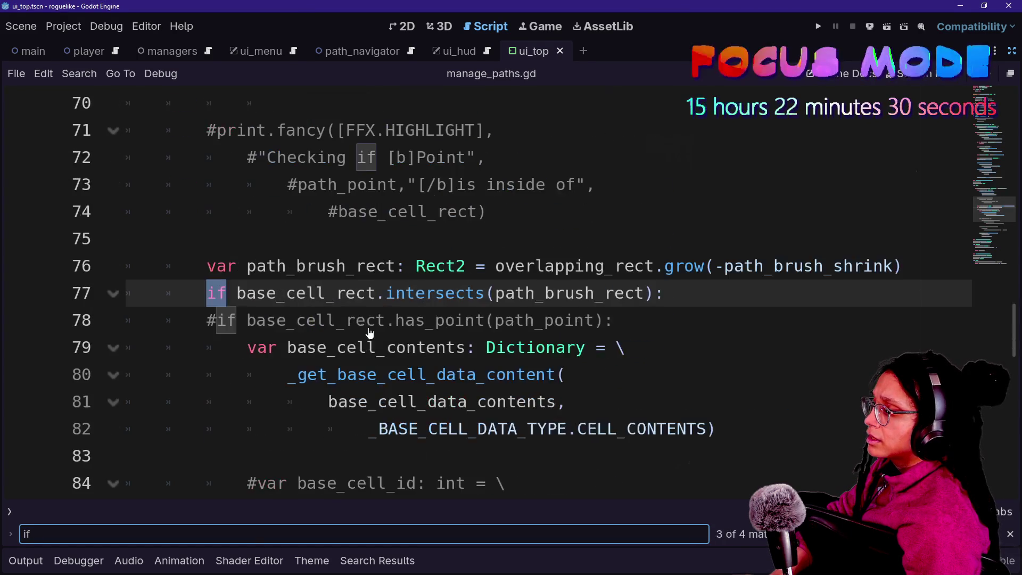
key("Return")
key("Return")
key("Return")
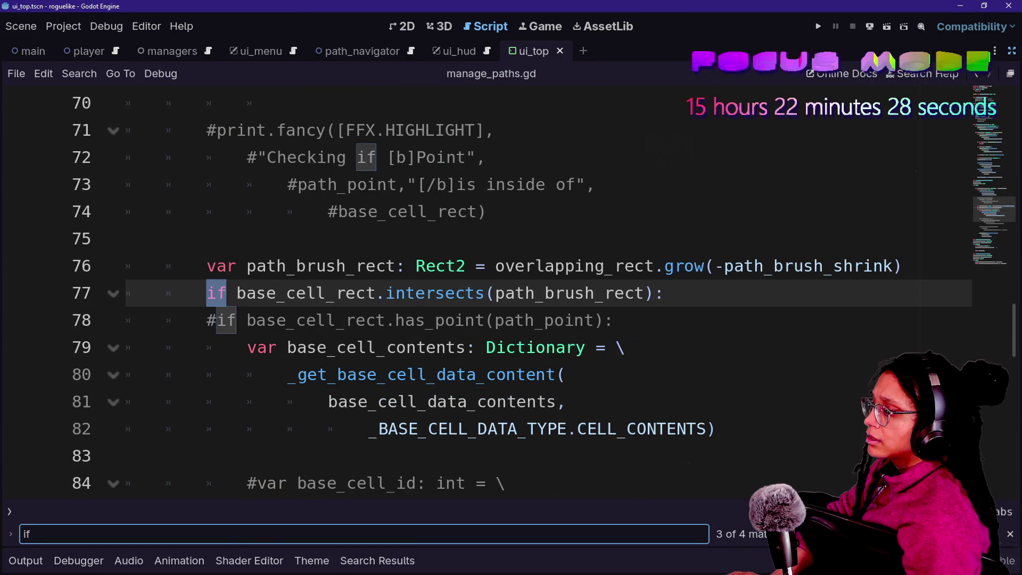
key("Return")
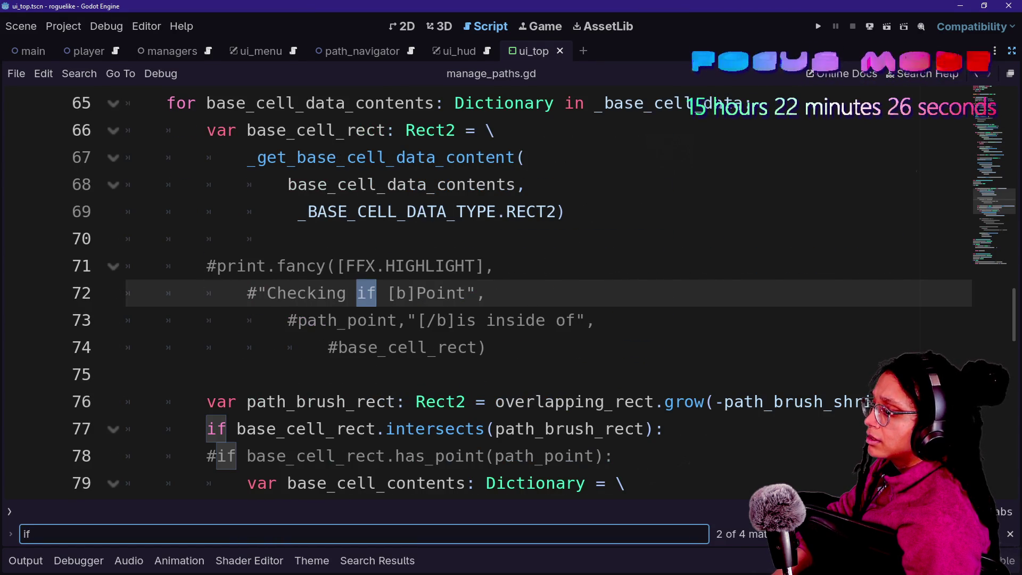
key("Return")
- Open path_navigator.gd and search it for 'if', reaching the match on line 39
key("ctrl+alt+o")
key("Down")
key("Down")
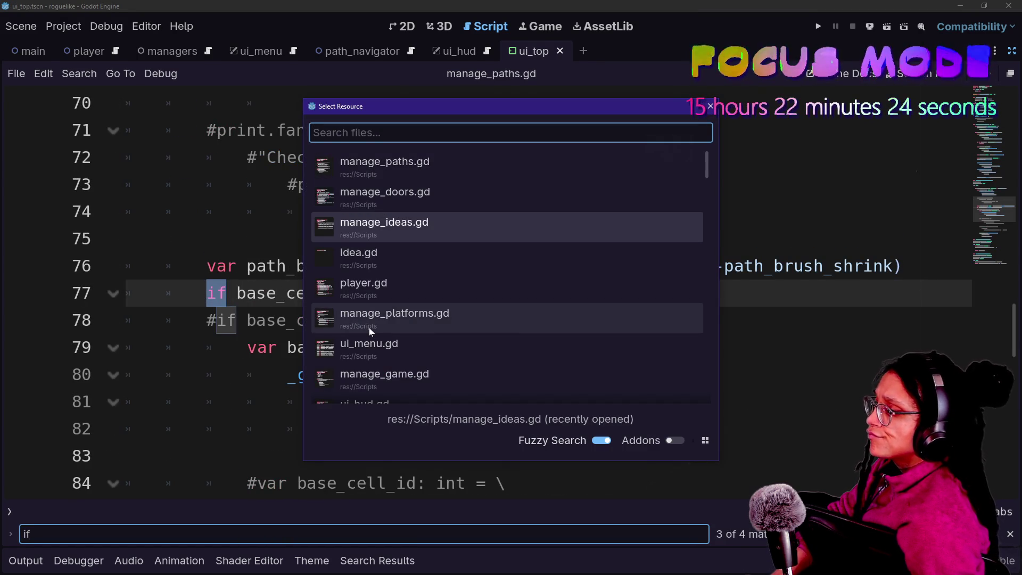
type("navig")
key("Return")
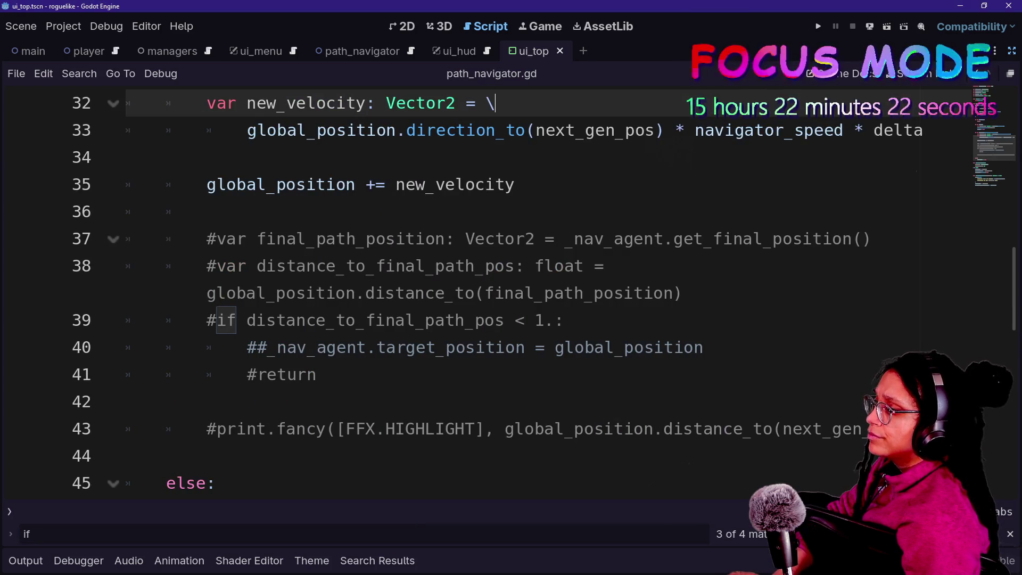
key("ctrl+f")
key("Return")
key("Return")
key("Return")
key("Return")
key("Return")
key("Return")
- Search the whole project for 'if' and collapse the FancyPrints.gd results group
key("ctrl+shift+f")
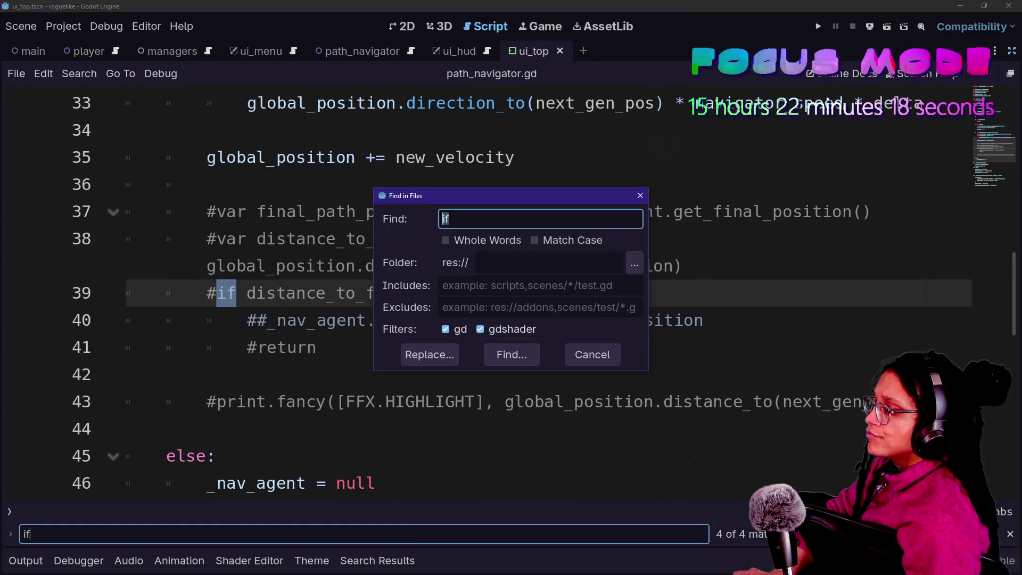
key("Return")
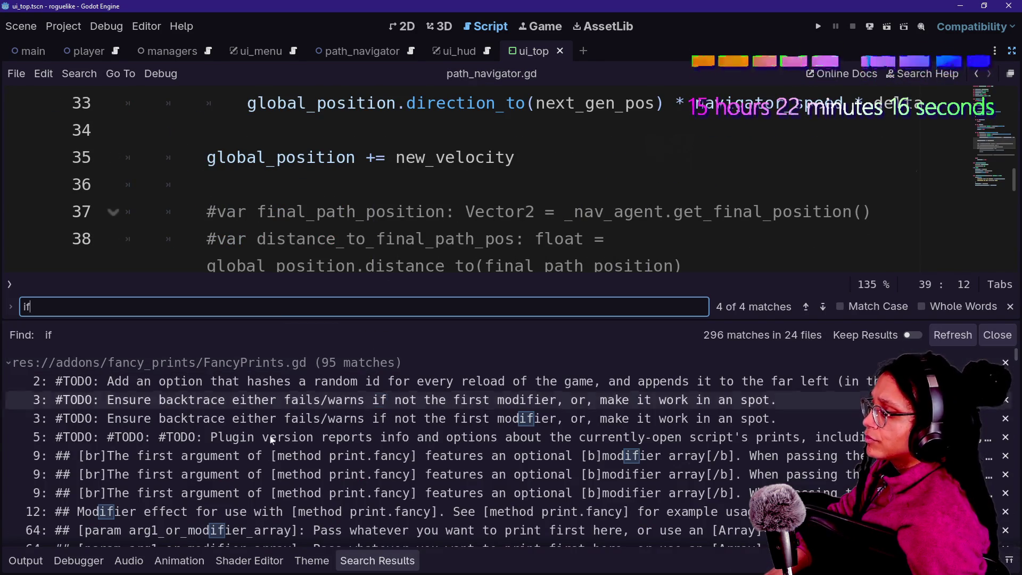
left_click(8, 362)
- Scroll the search results and open debug_tile_window.gd at its line 65 match
scroll(258, 488, "down", 3)
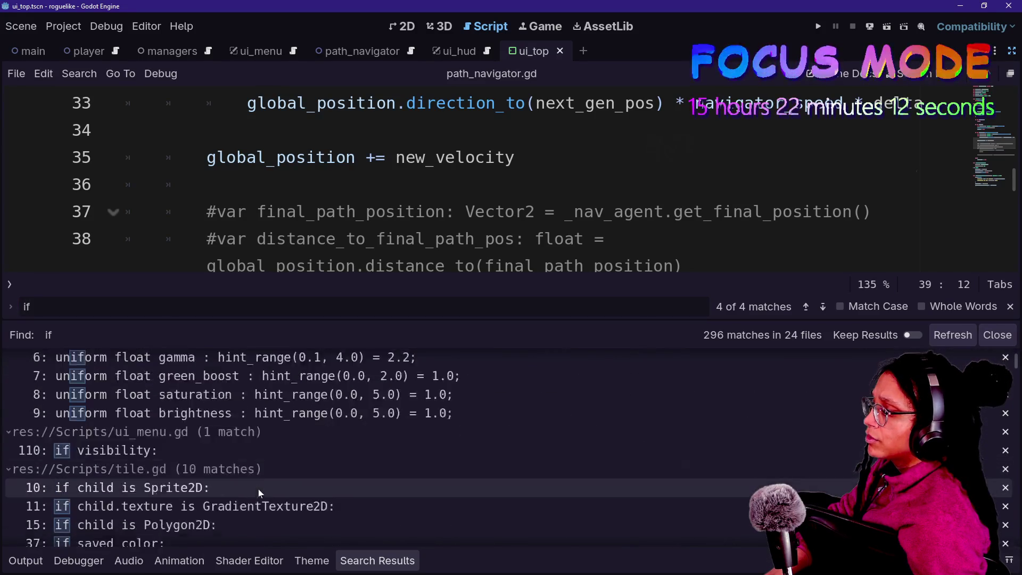
scroll(258, 489, "down", 5)
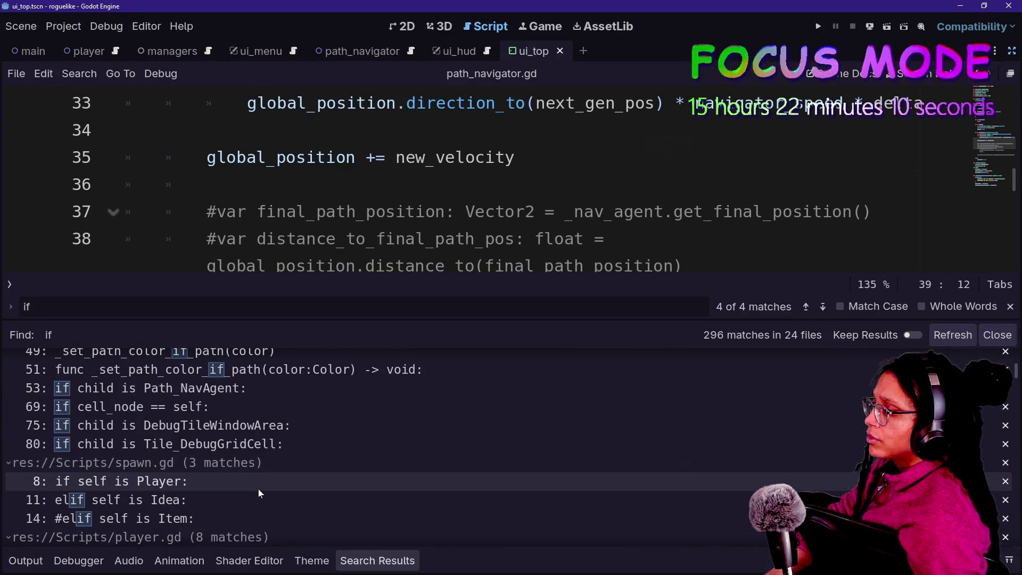
scroll(283, 441, "down", 8)
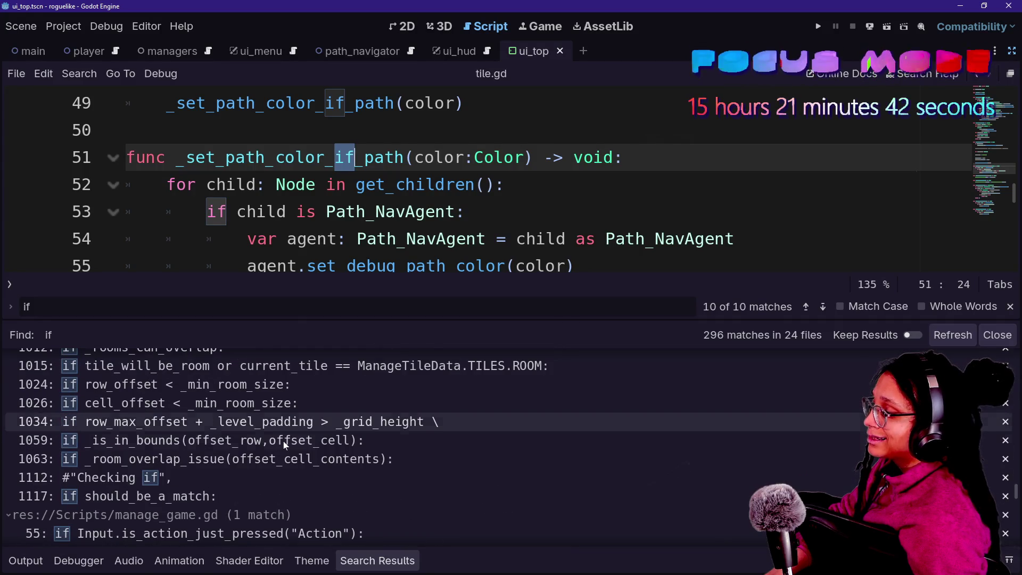
scroll(283, 440, "down", 5)
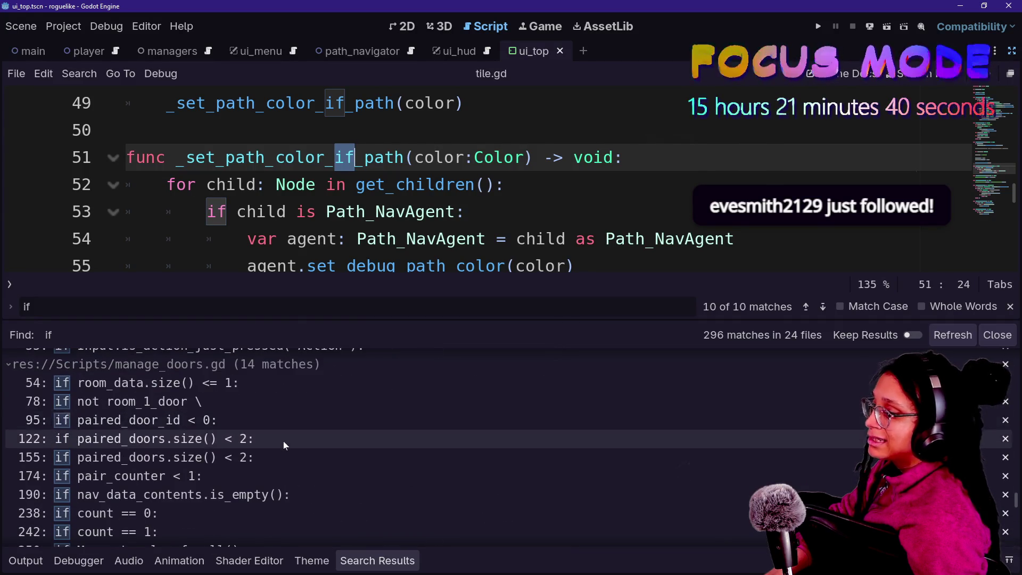
scroll(283, 445, "down", 5)
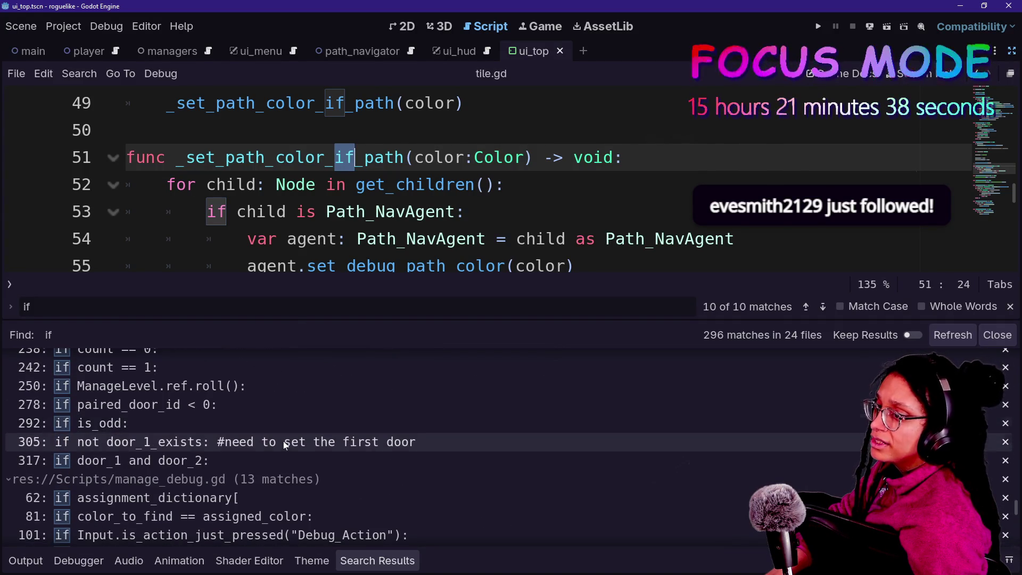
scroll(283, 444, "down", 3)
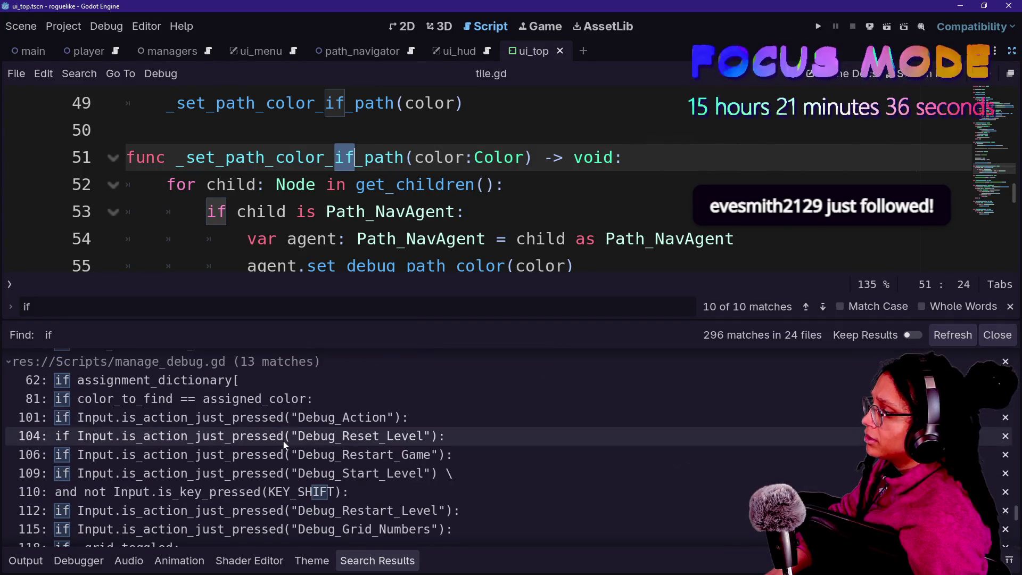
scroll(283, 445, "down", 5)
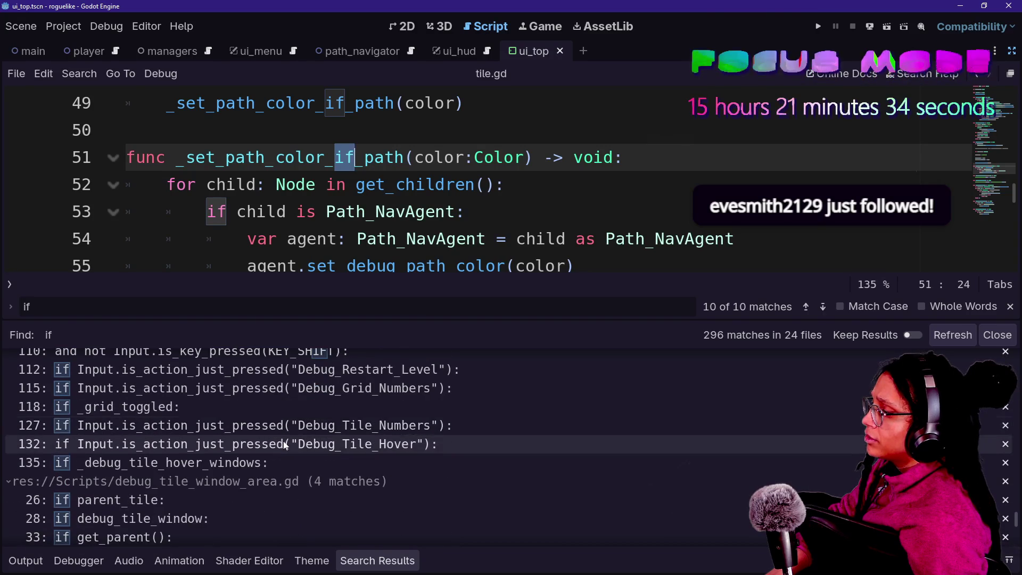
scroll(283, 441, "down", 7)
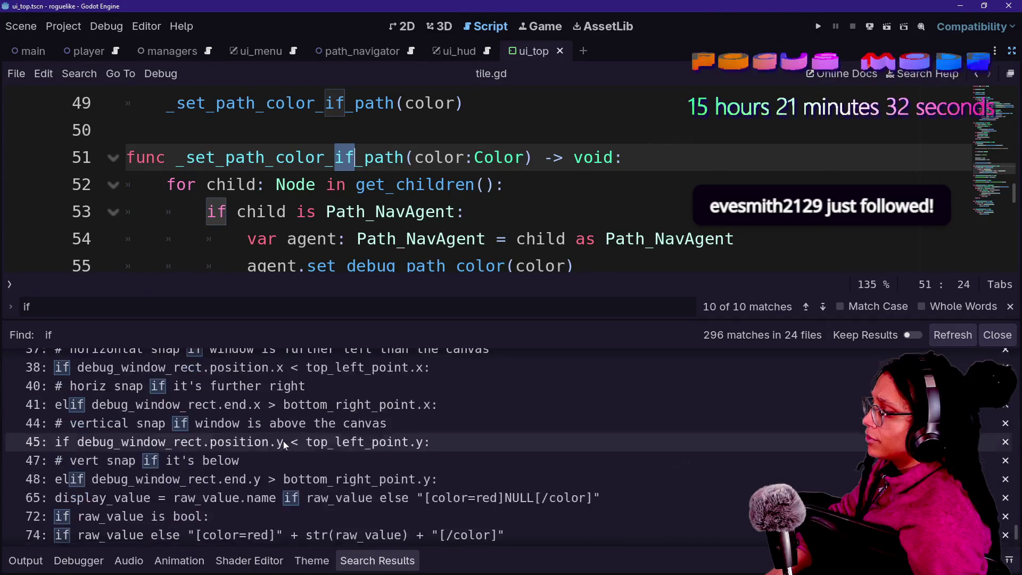
scroll(283, 440, "down", 3)
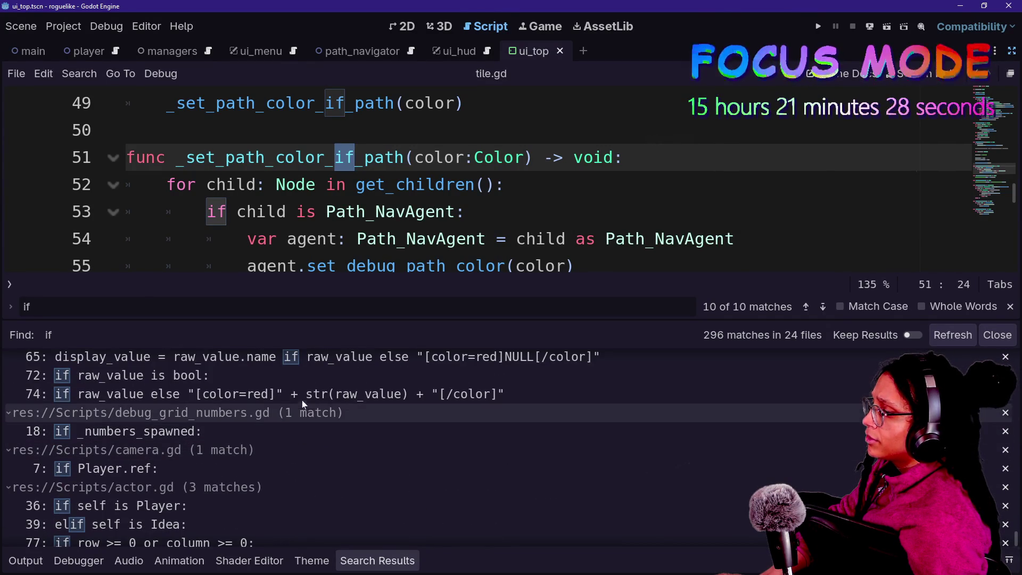
left_click(312, 362)
left_click(487, 211)
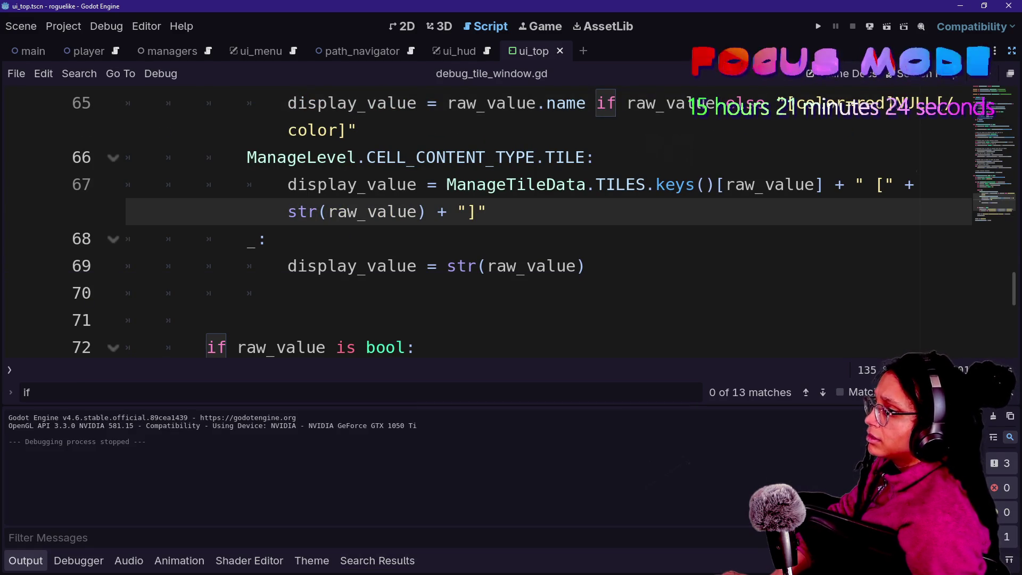
- Break line 65 before raw_value with a backslash so it continues on line 66
scroll(479, 224, "up", 2)
left_click(357, 293)
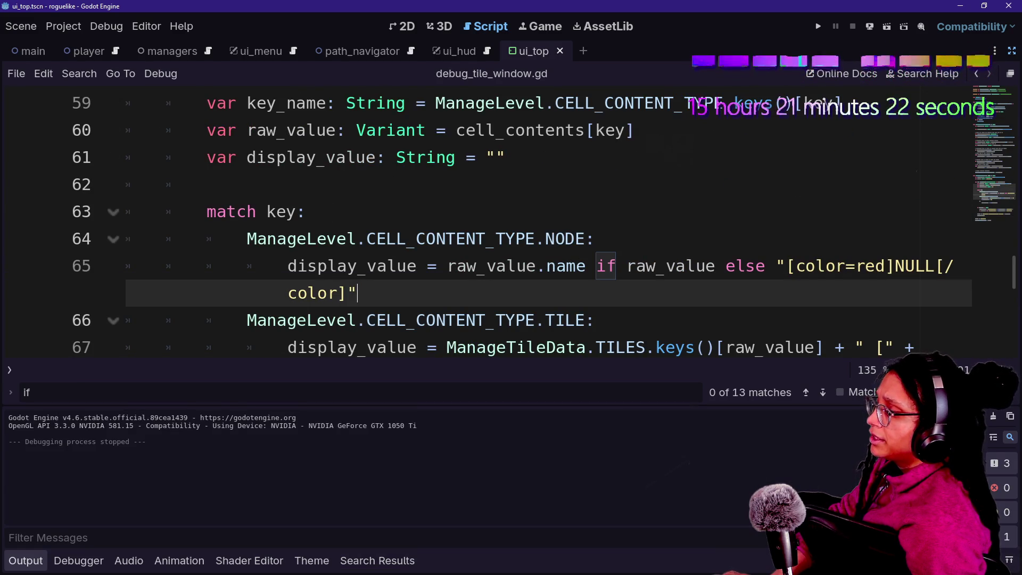
key("ctrl+j")
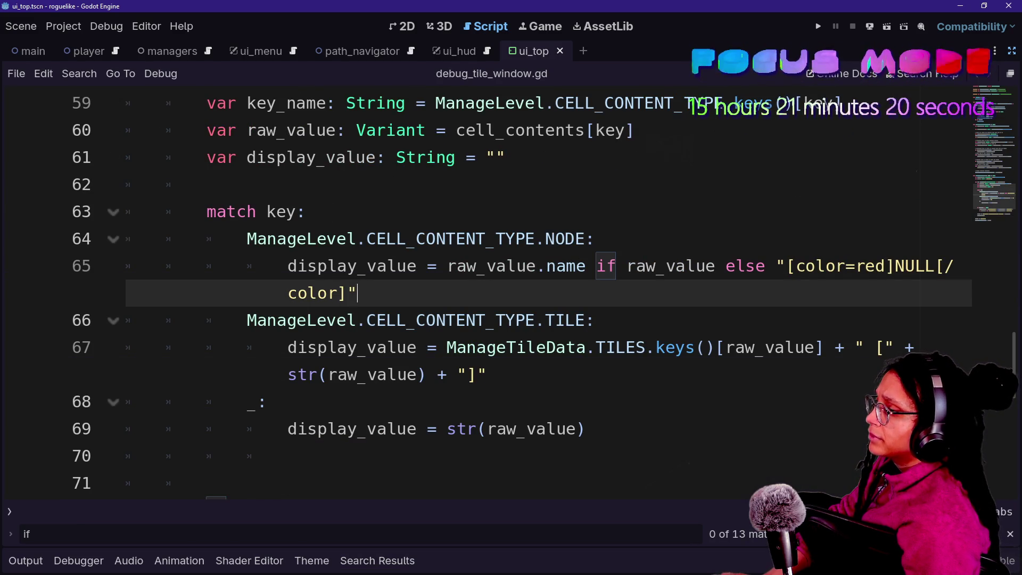
key("Up")
key("Up")
key("Up")
key("Down")
key("Down")
key("Down")
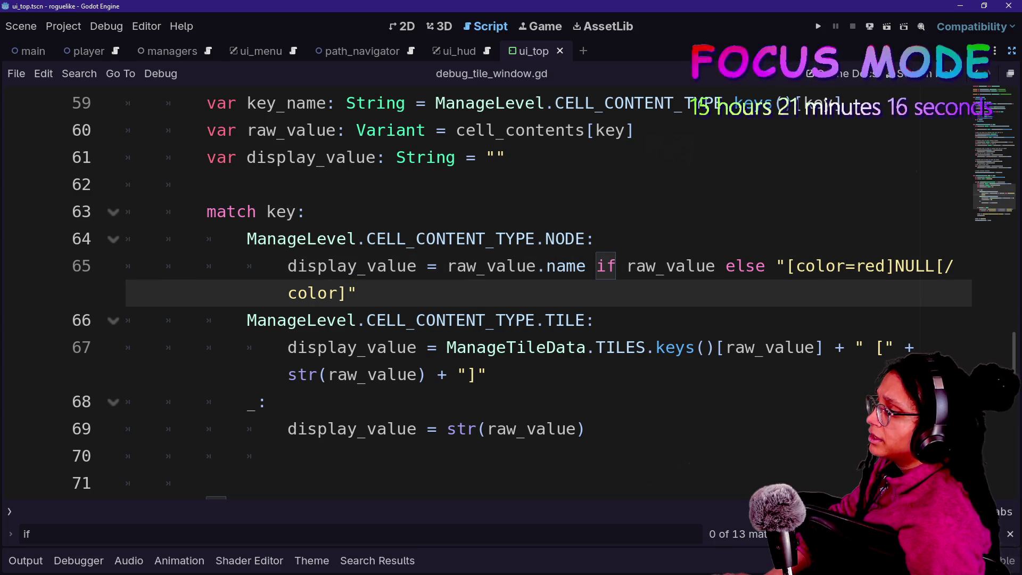
key("Up")
type("\\")
key("Return")
key("Tab")
key("Up")
- Review the raw_value condition and the NULL fallback string on line 66
left_click(547, 293)
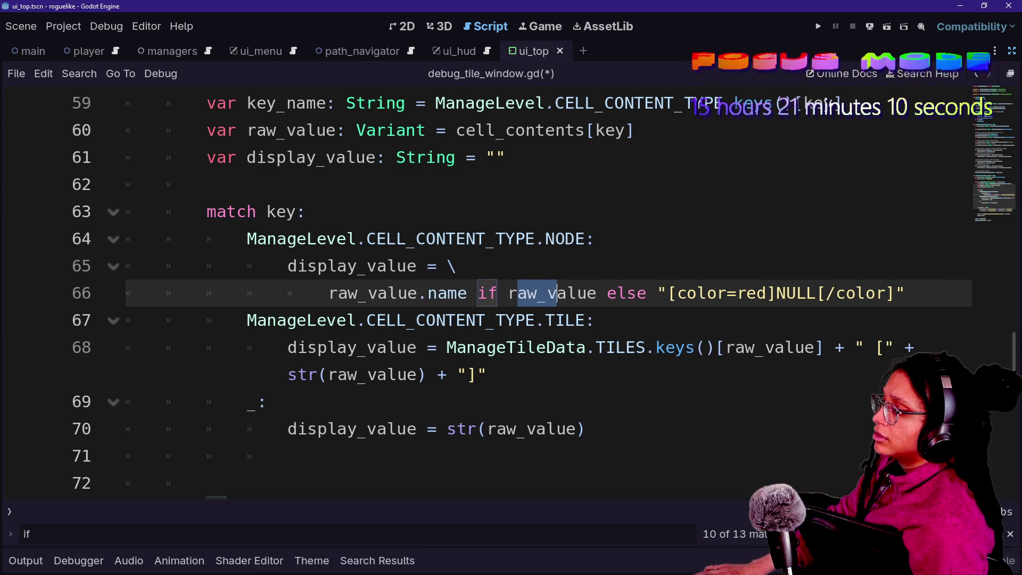
double_click(551, 293)
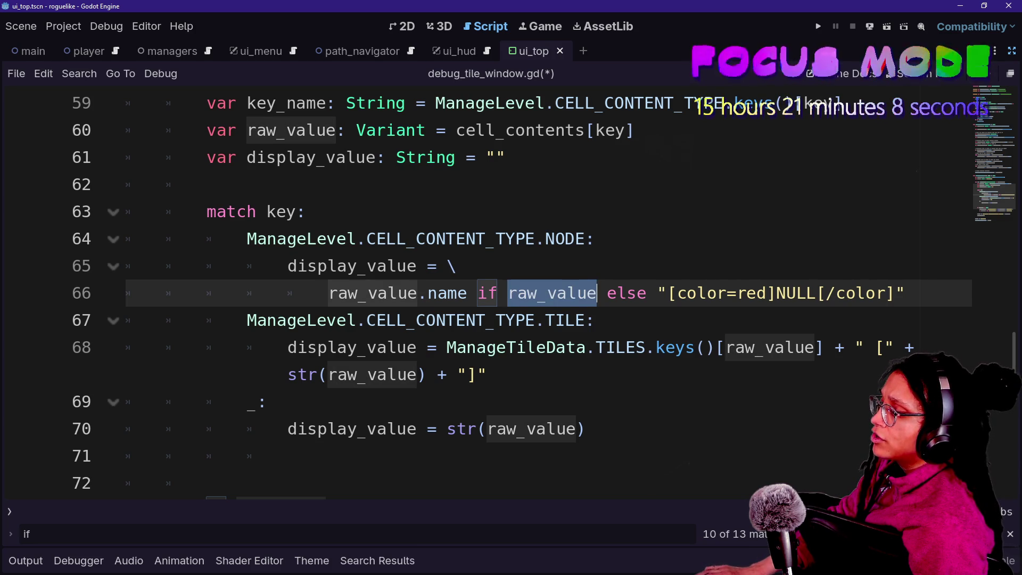
key("Right")
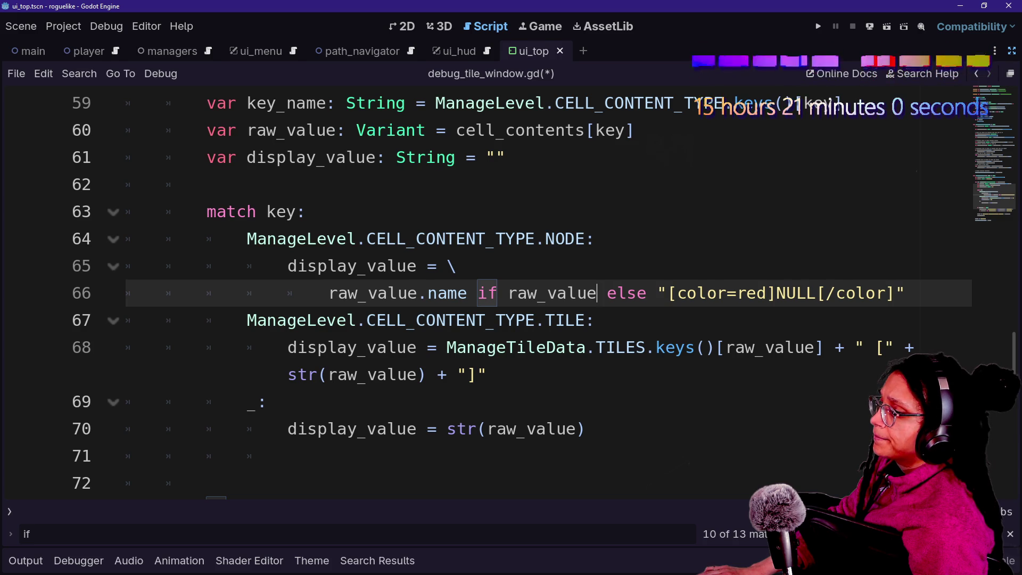
key("shift+Up")
key("shift+Down")
key("shift+End")
key("Right")
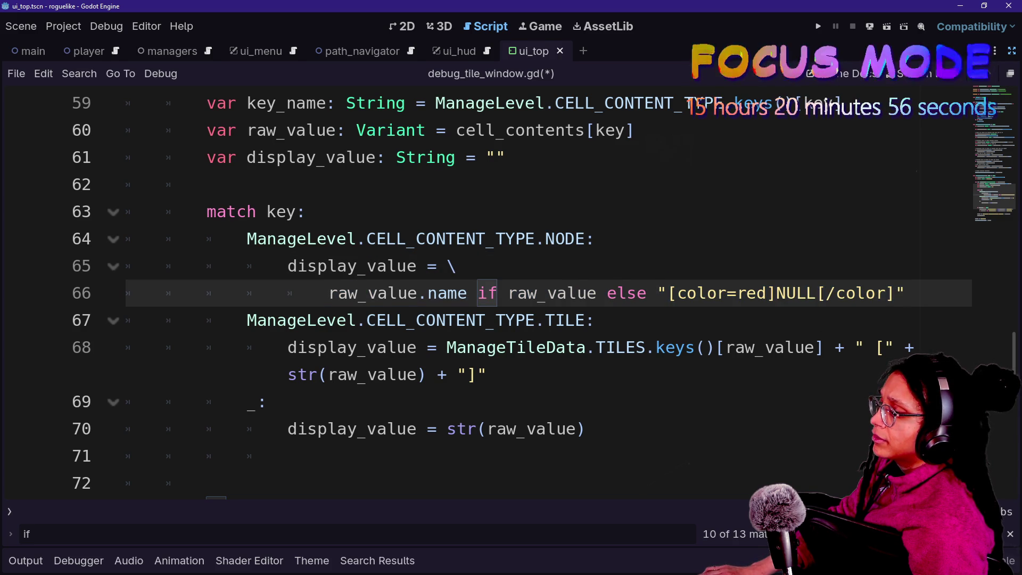
key("Down")
key("Down")
key("Down")
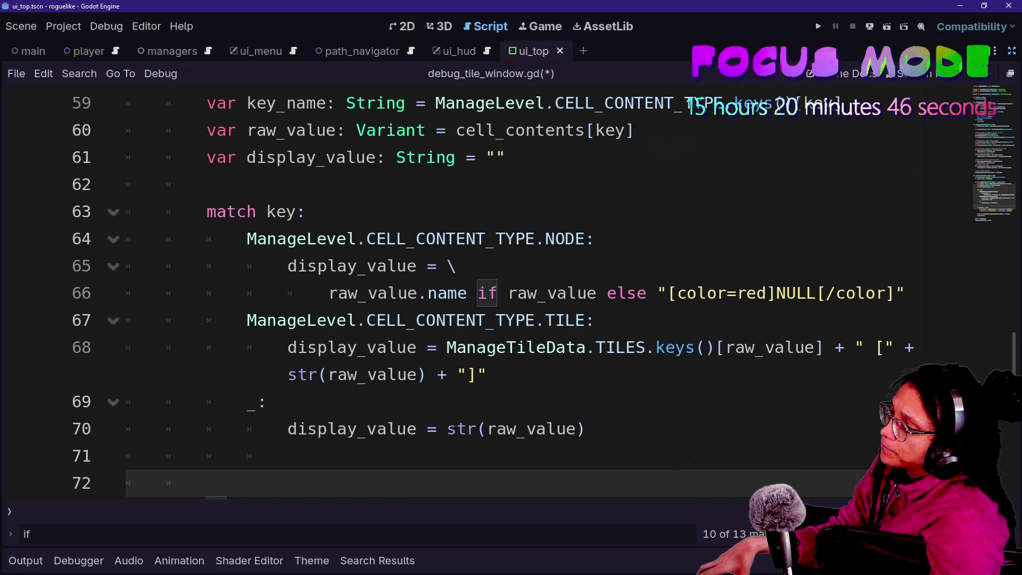
left_click_drag(329, 294, 478, 294)
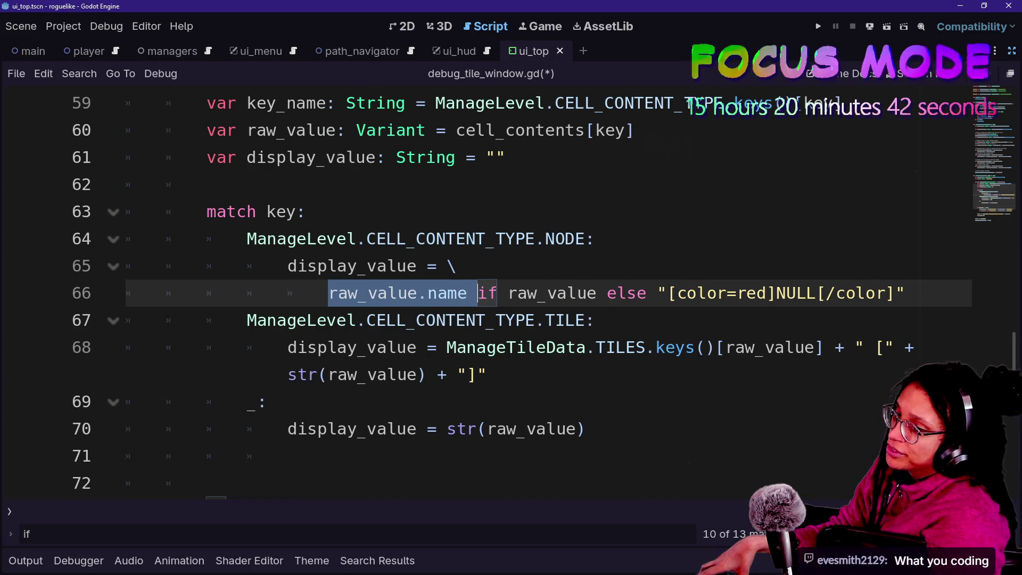
left_click(479, 293)
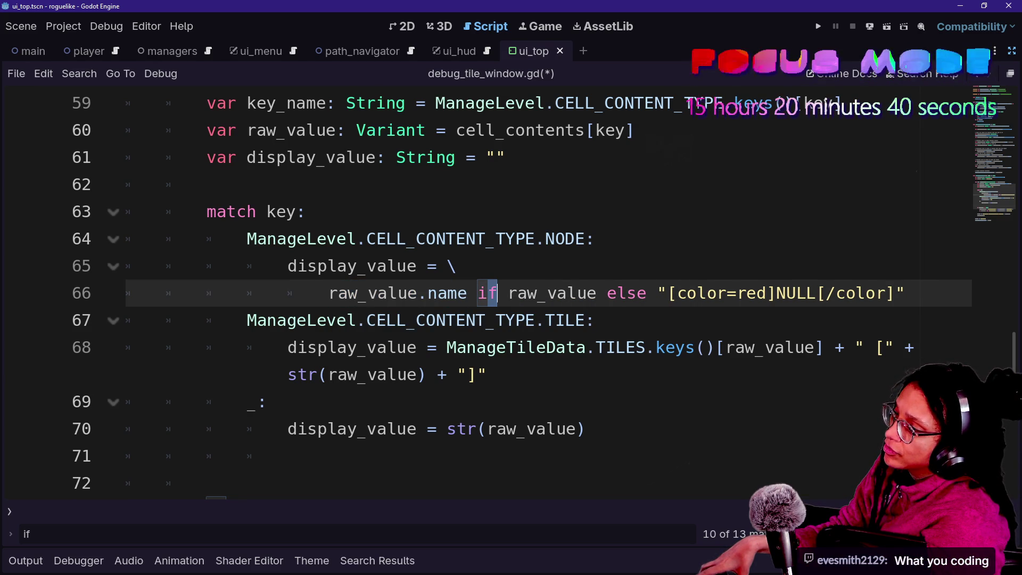
left_click_drag(329, 294, 468, 294)
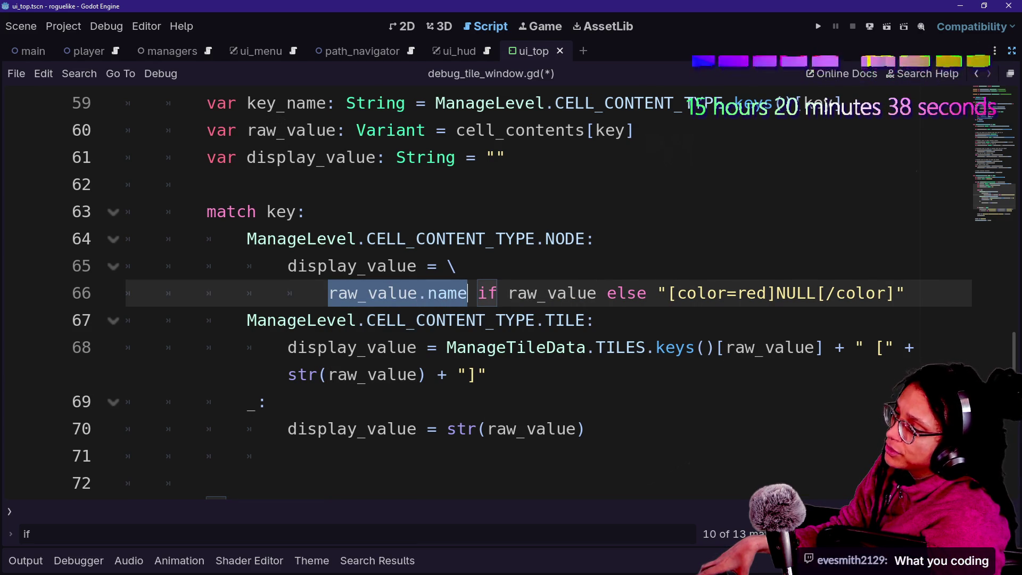
left_click(468, 294)
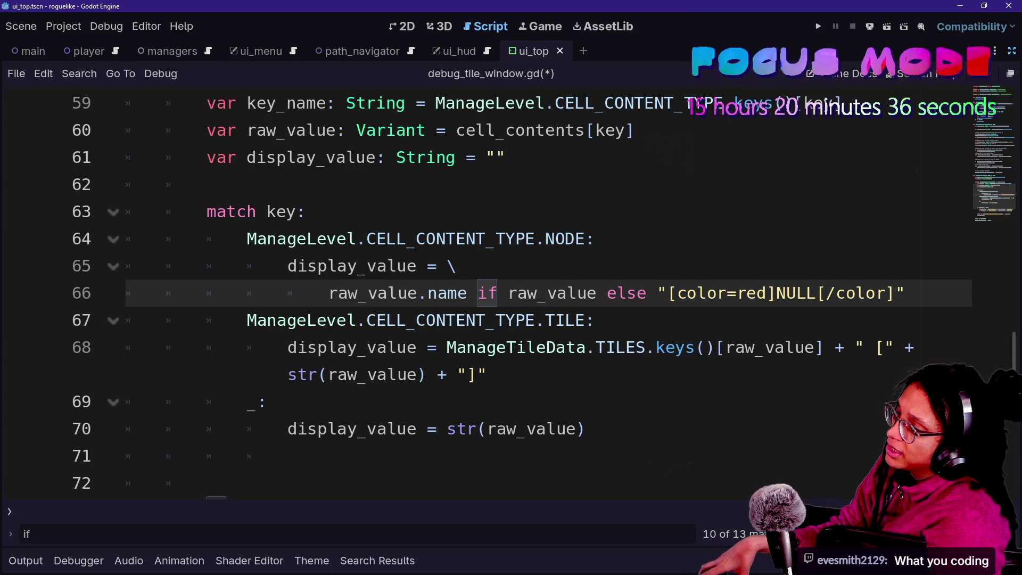
left_click_drag(517, 293, 578, 293)
left_click(596, 293)
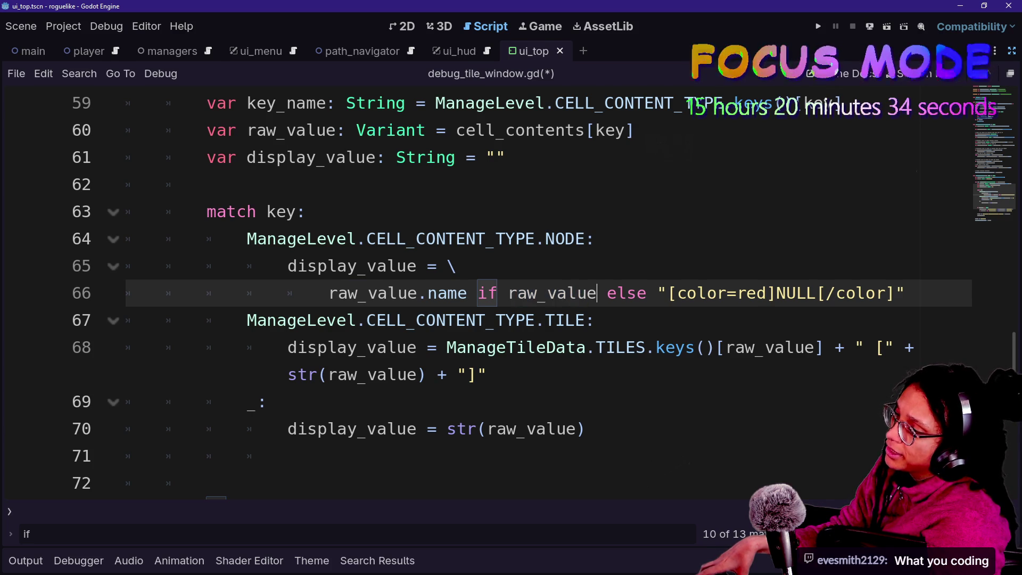
key("ctrl+shift+Left")
key("Left")
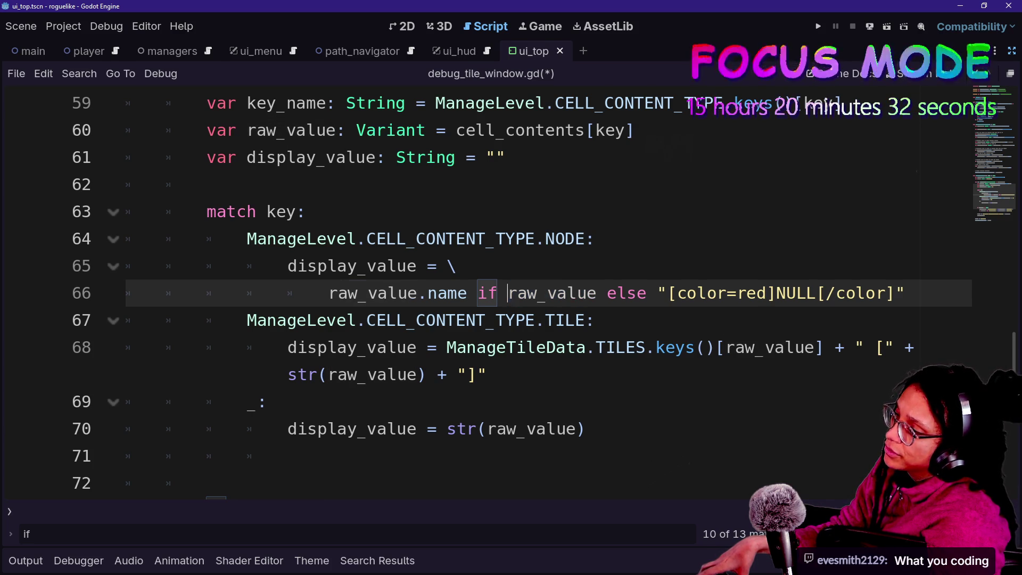
left_click_drag(668, 293, 906, 293)
left_click(906, 293)
left_click_drag(508, 293, 647, 293)
left_click(607, 294)
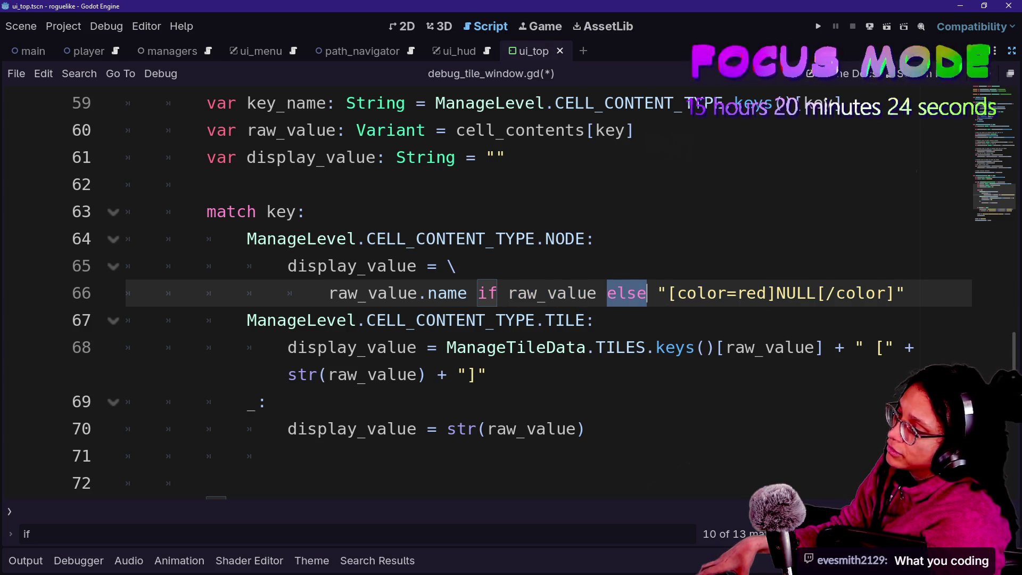
left_click(647, 293)
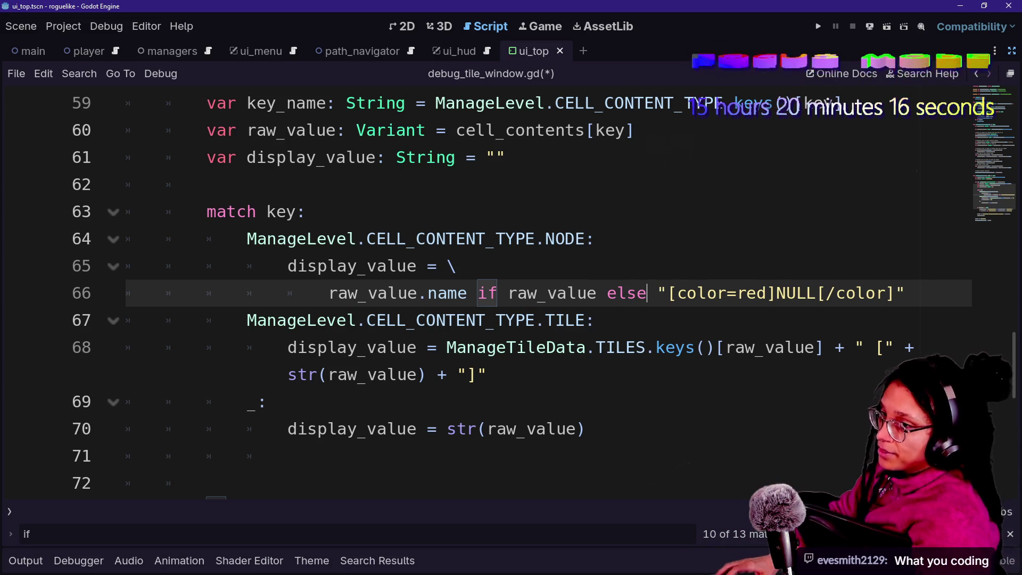
key("alt+Tab")
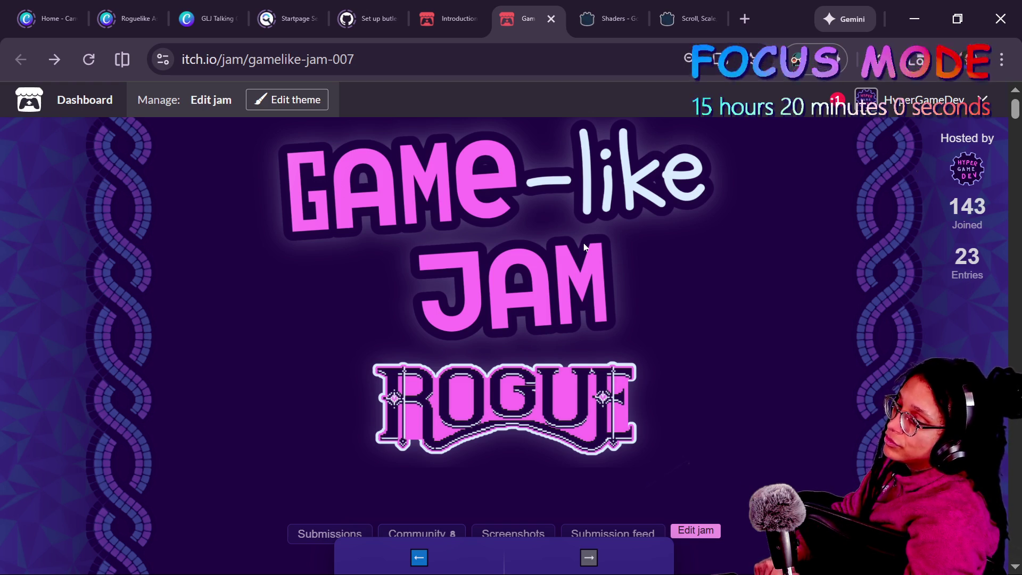
scroll(584, 247, "down", 5)
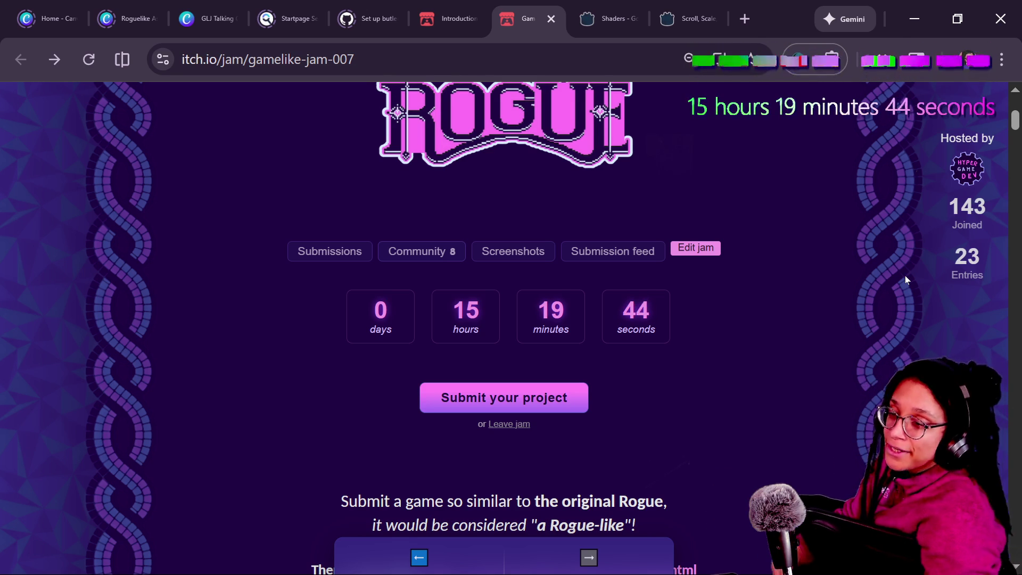
scroll(857, 285, "up", 5)
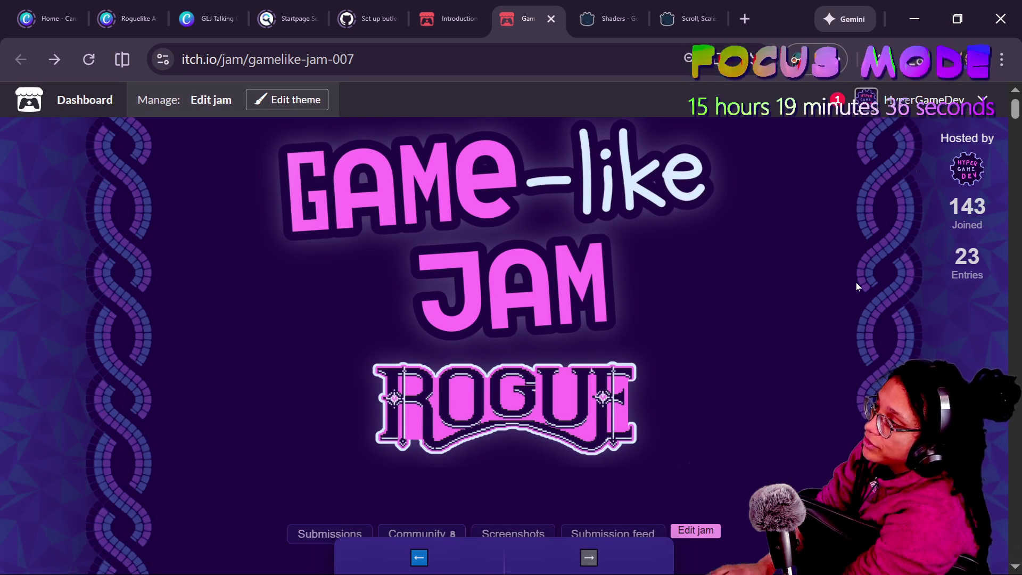
key("alt+Tab")
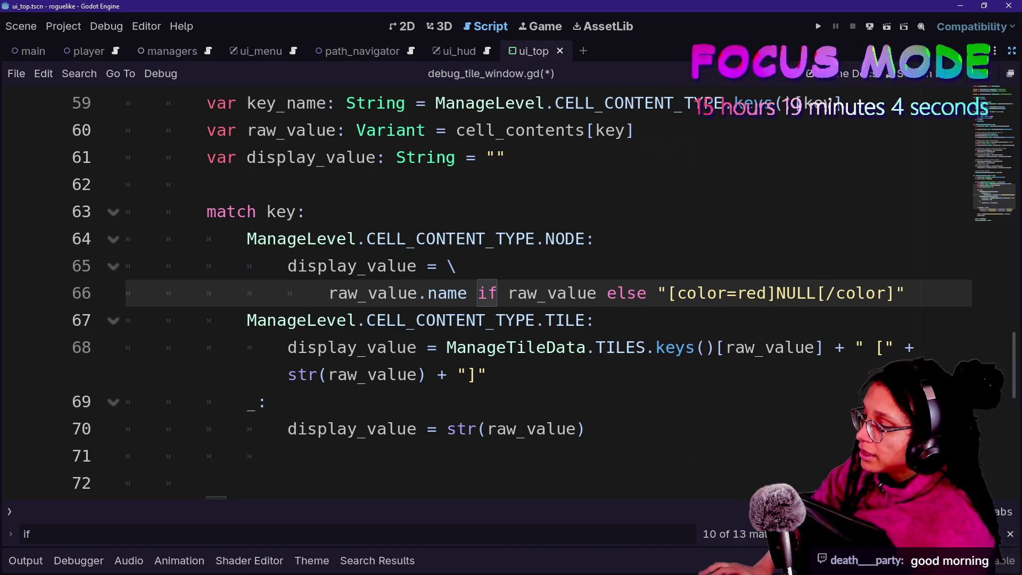
key("shift+Up")
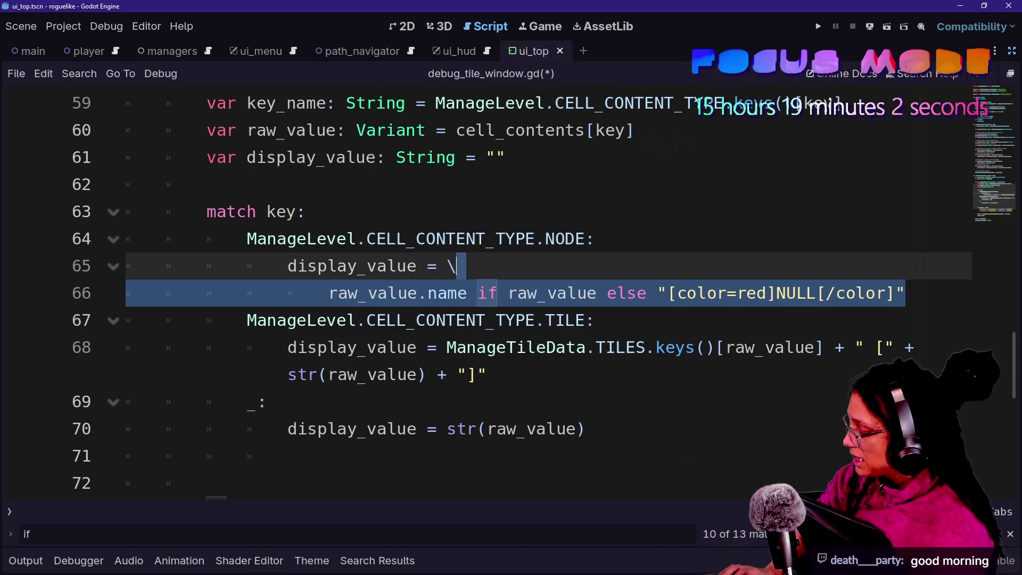
key("alt+Tab")
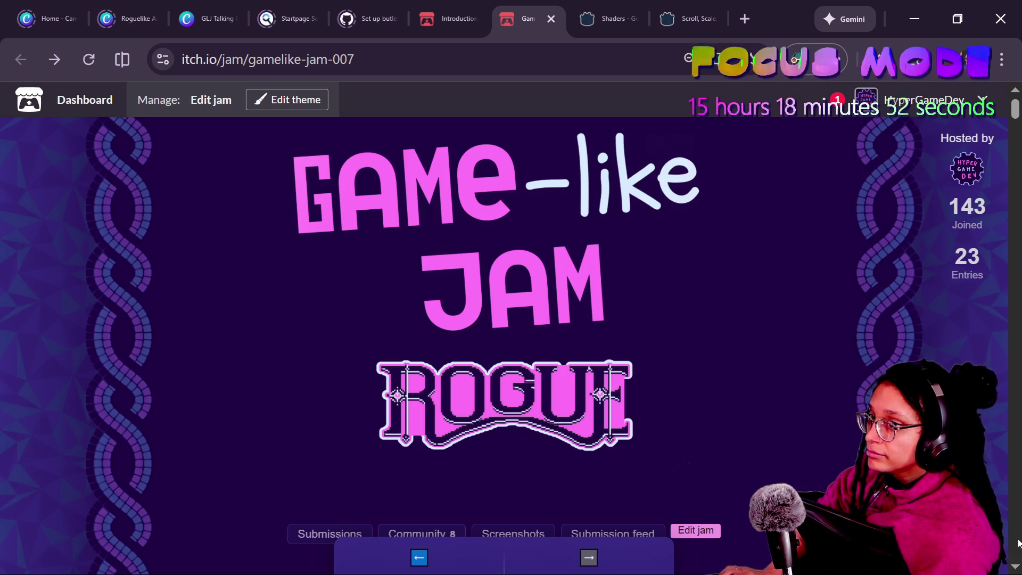
key("alt+Tab")
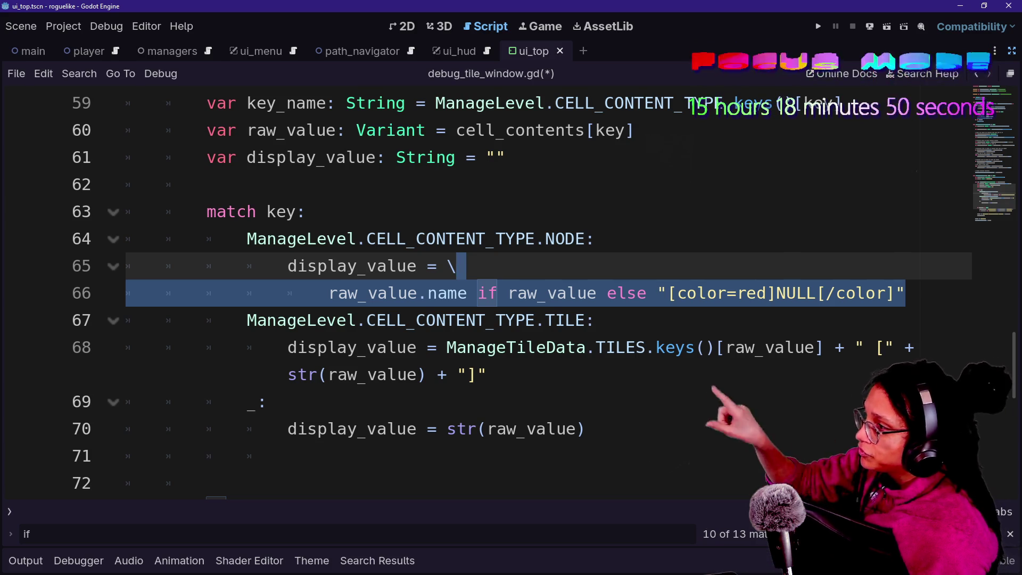
- Read the keys() documentation on line 68, then switch to the itch.io Game-like Jam page
left_click(675, 347)
mouse_move(675, 347)
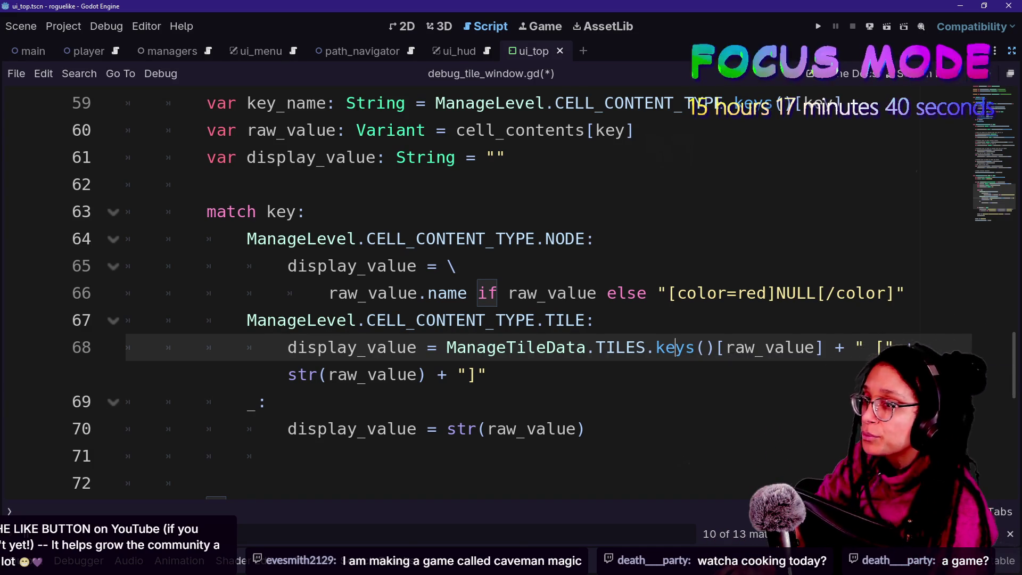
key("alt+Tab")
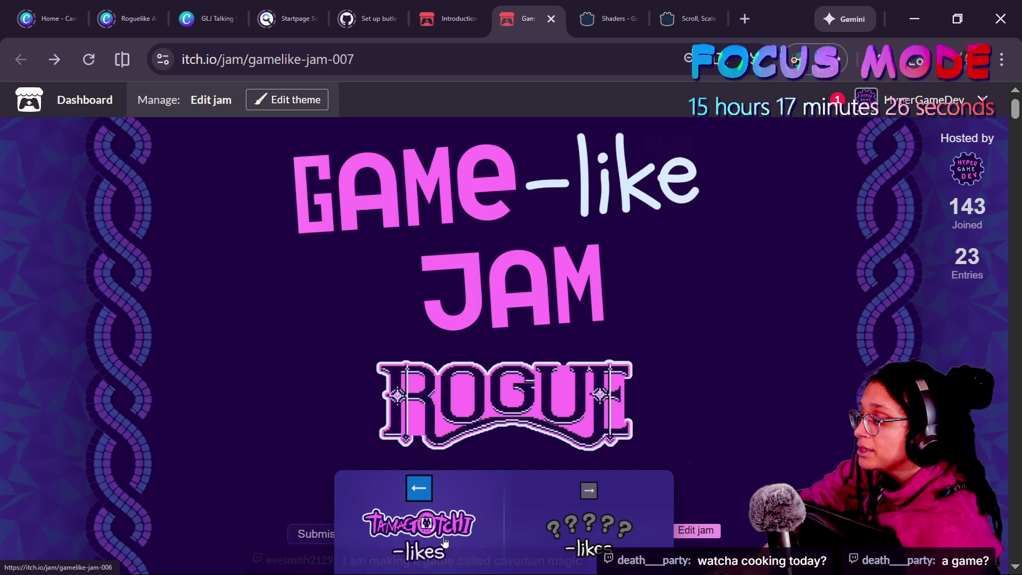
- Switch from the itch.io page back to debug_tile_window.gd in Godot
key("alt+Tab")
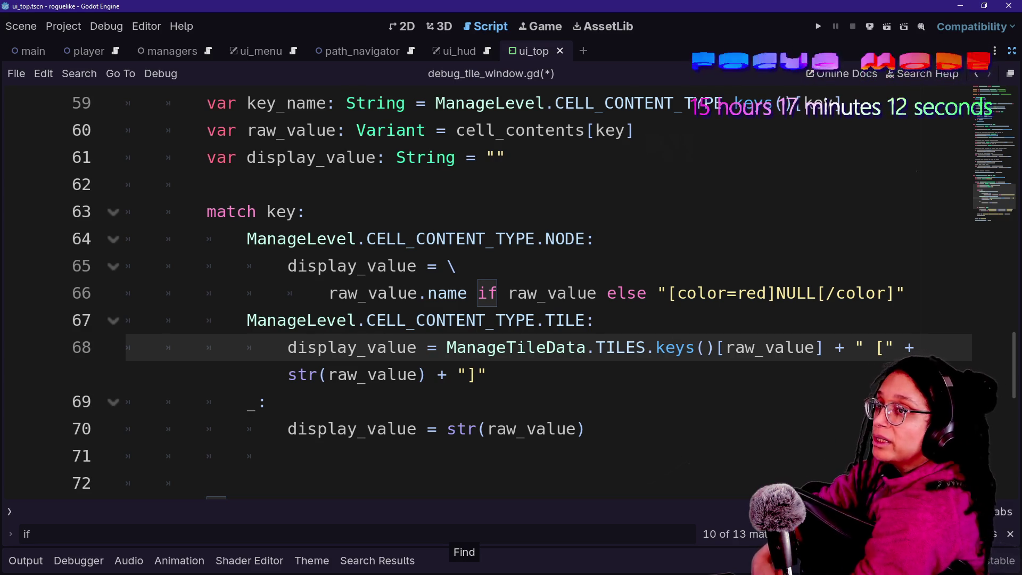
- Delete the surplus blank line before the bool check in debug_tile_window.gd
scroll(675, 347, "down", 2)
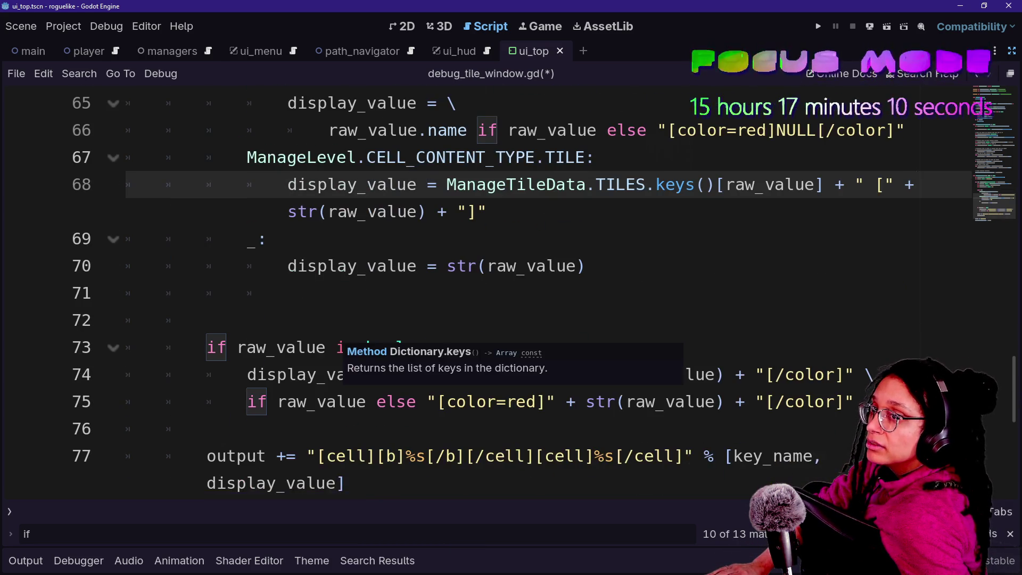
left_click(591, 321)
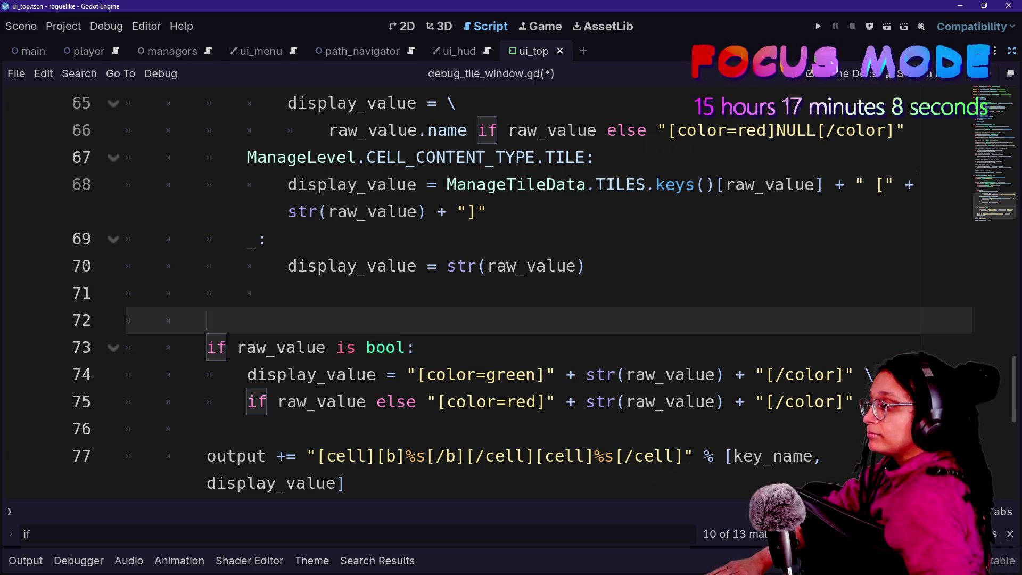
key("Up")
key("Up")
key("Down")
key("Down")
key("BackSpace")
key("BackSpace")
key("BackSpace")
key("BackSpace")
key("BackSpace")
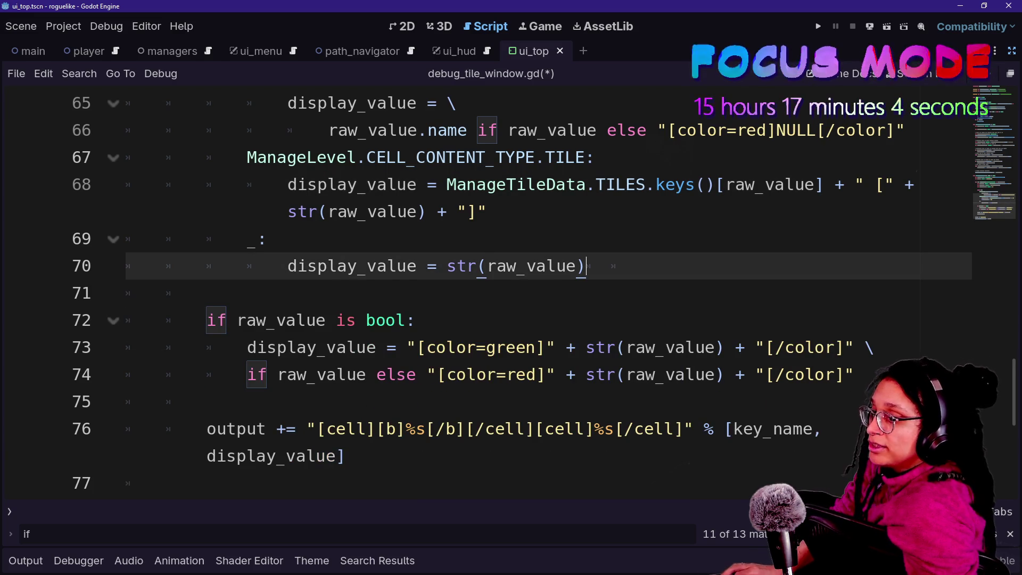
- Look over the match block's default case, then bring up the quick-open script list
left_click(207, 292)
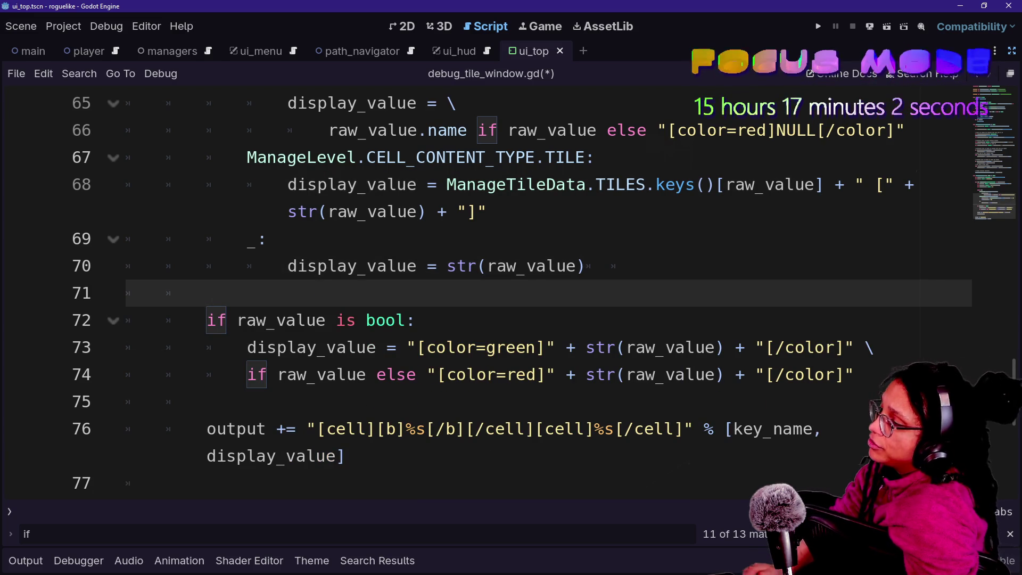
left_click(267, 239)
left_click(206, 293)
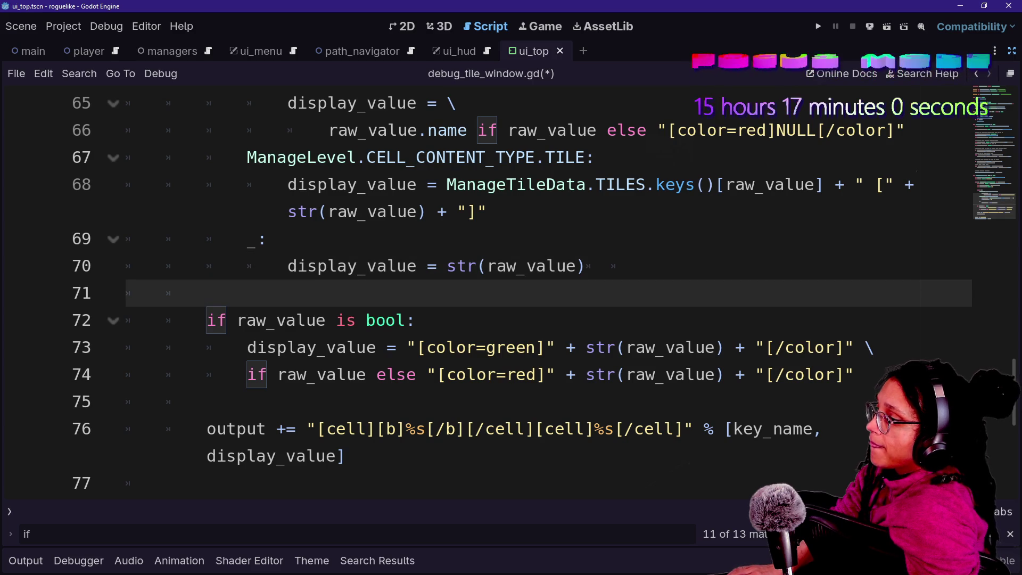
scroll(479, 293, "up", 3)
scroll(559, 325, "down", 1)
left_click(267, 401)
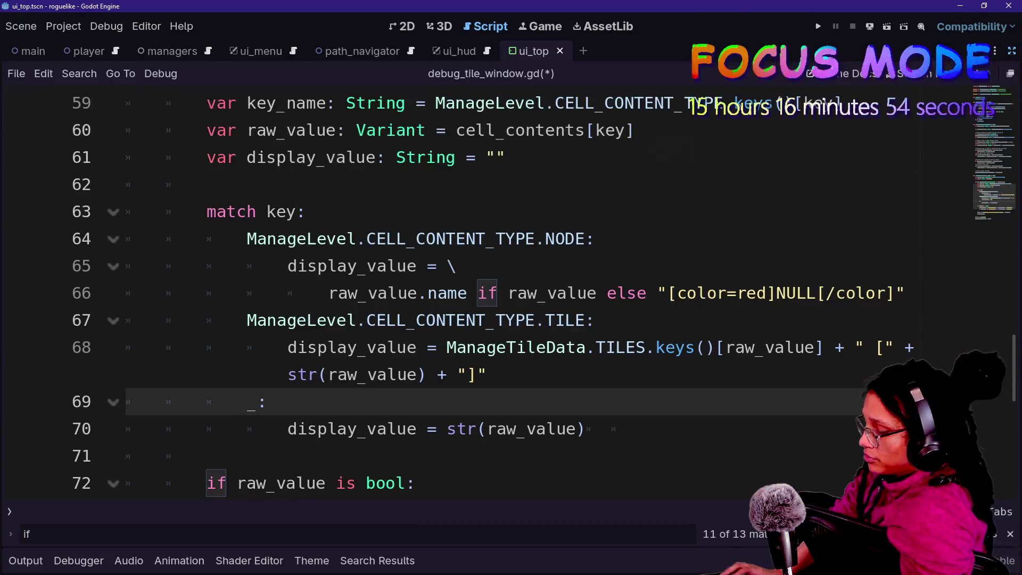
key("ctrl+alt+o")
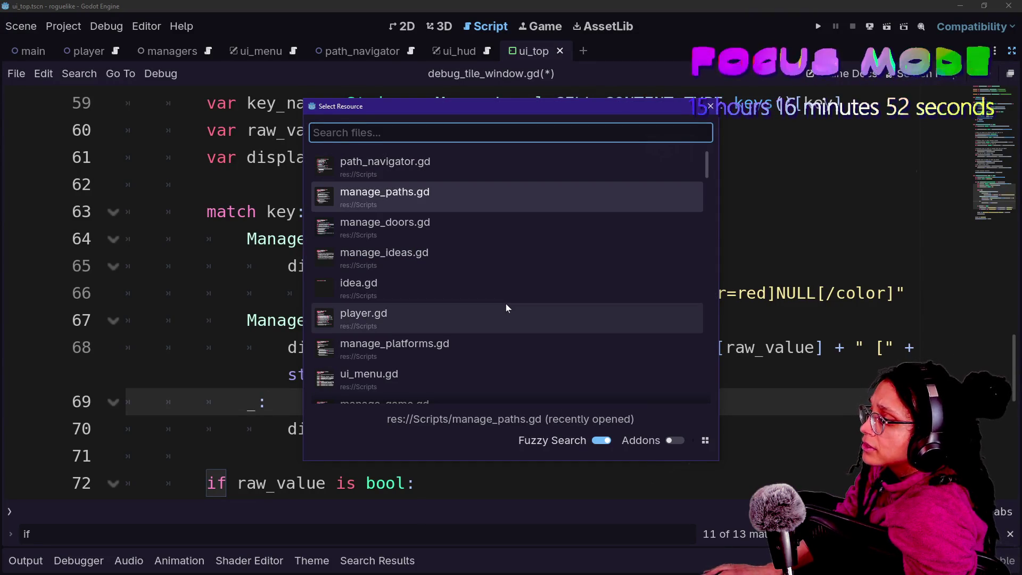
- Open manage_ideas.gd and write line 16 as "good" if current_score > 0 else
key("Down")
key("Down")
key("Return")
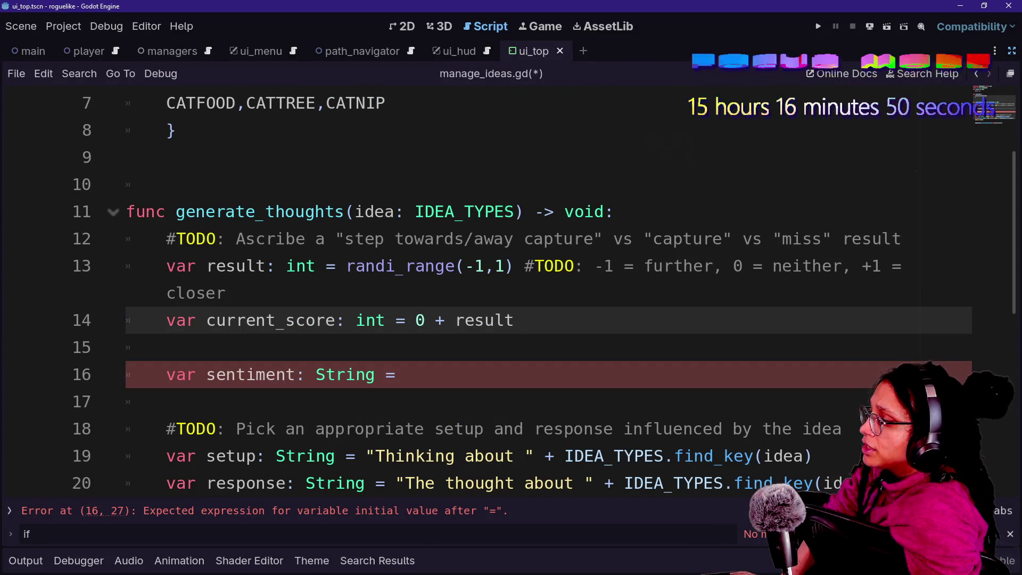
left_click(405, 375)
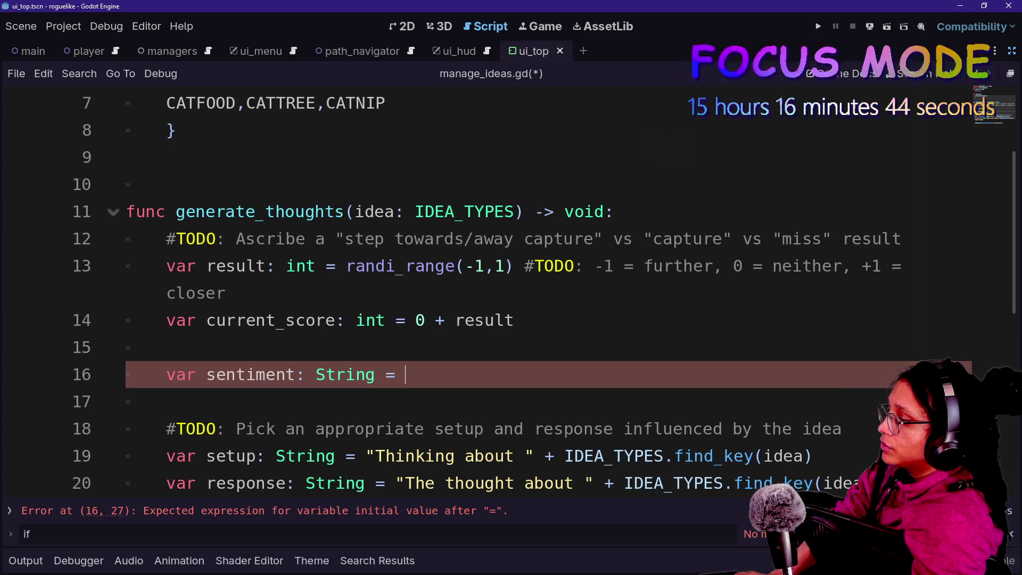
type("\"")
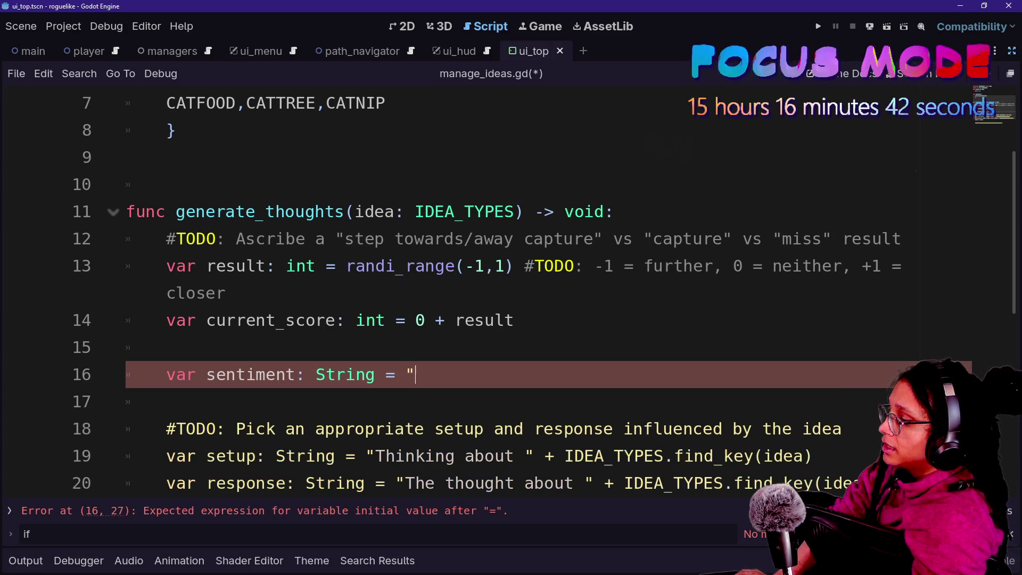
type("good")
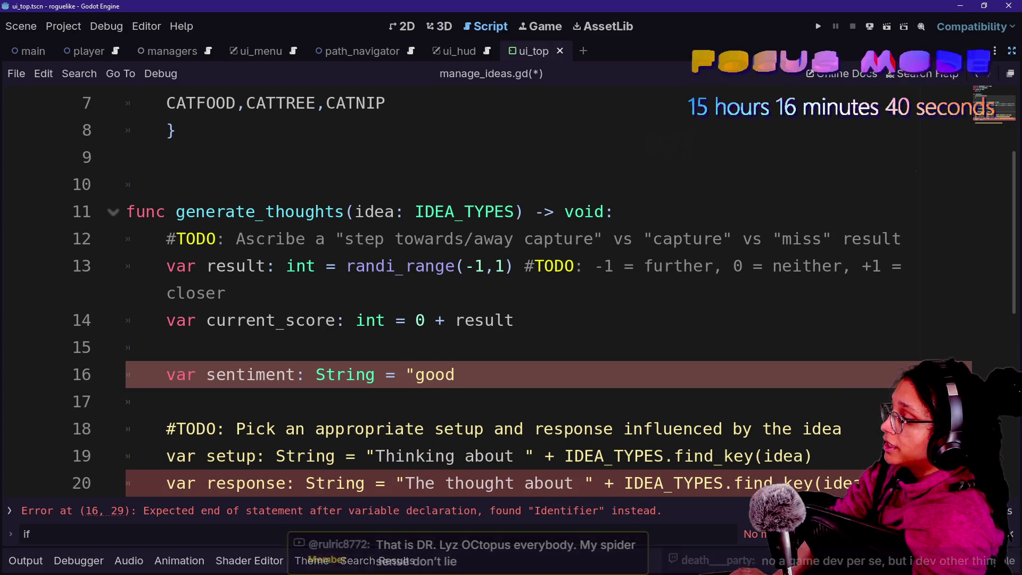
type("\" if")
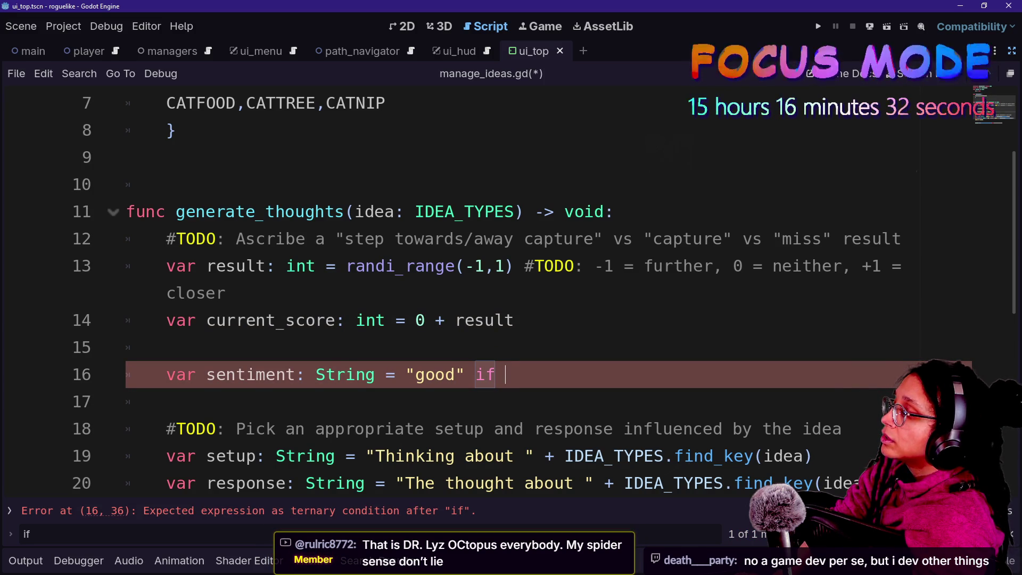
type("current_score > 1 els")
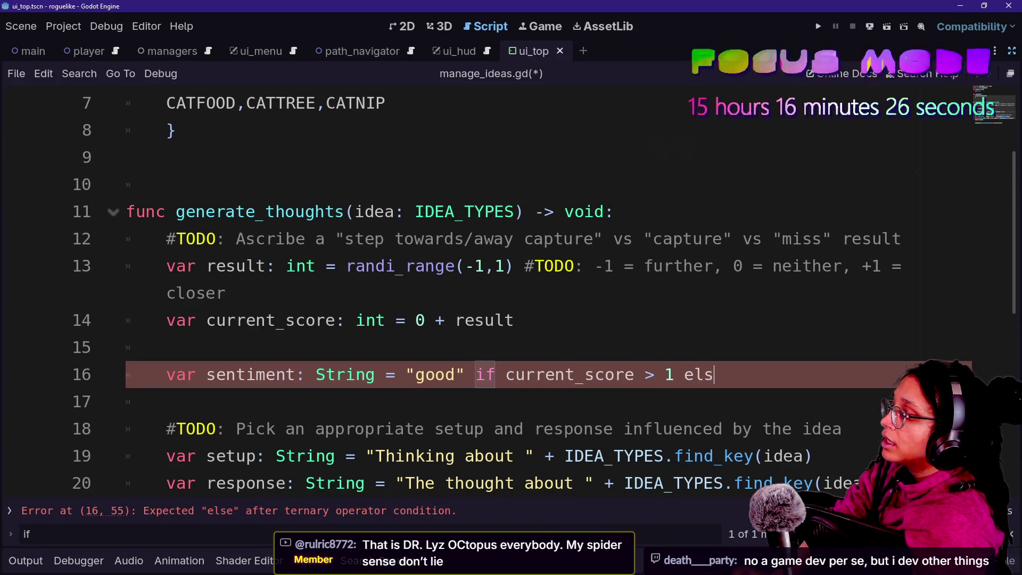
type("e")
key("Left")
key("Left")
key("Left")
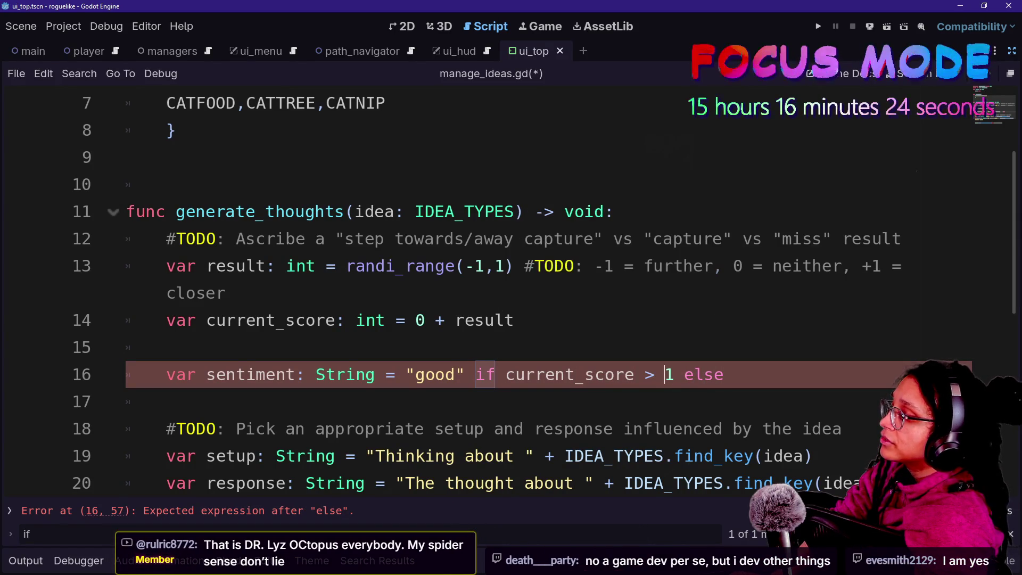
key("BackSpace")
type("0")
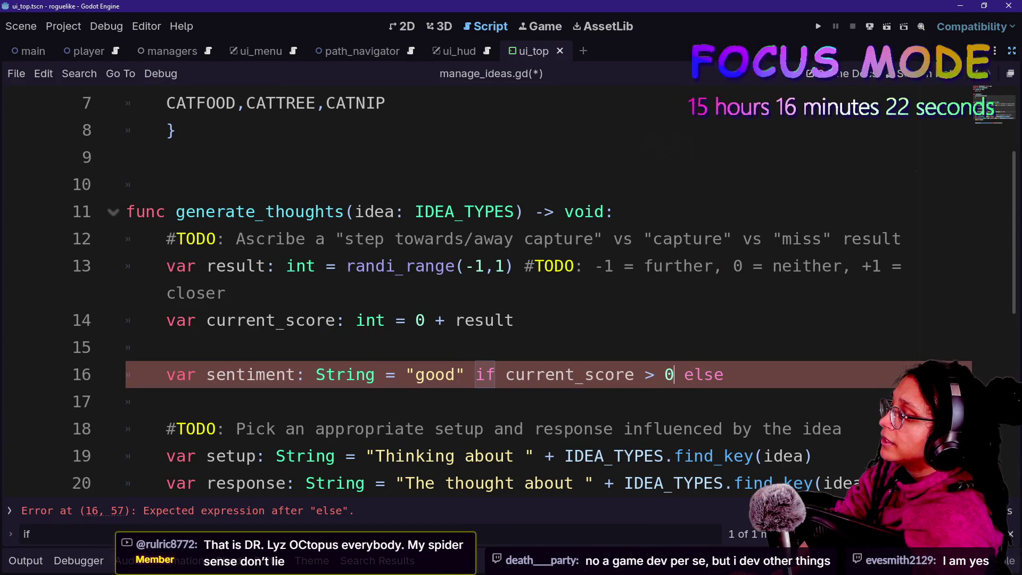
left_click(684, 374)
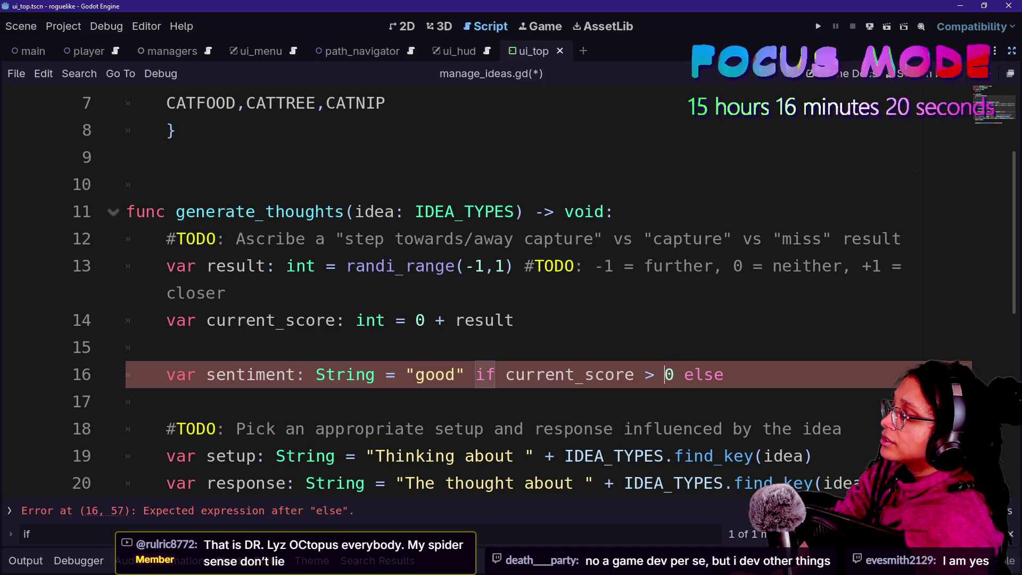
- Change the sentiment condition to current_score >= 0
left_click(654, 374)
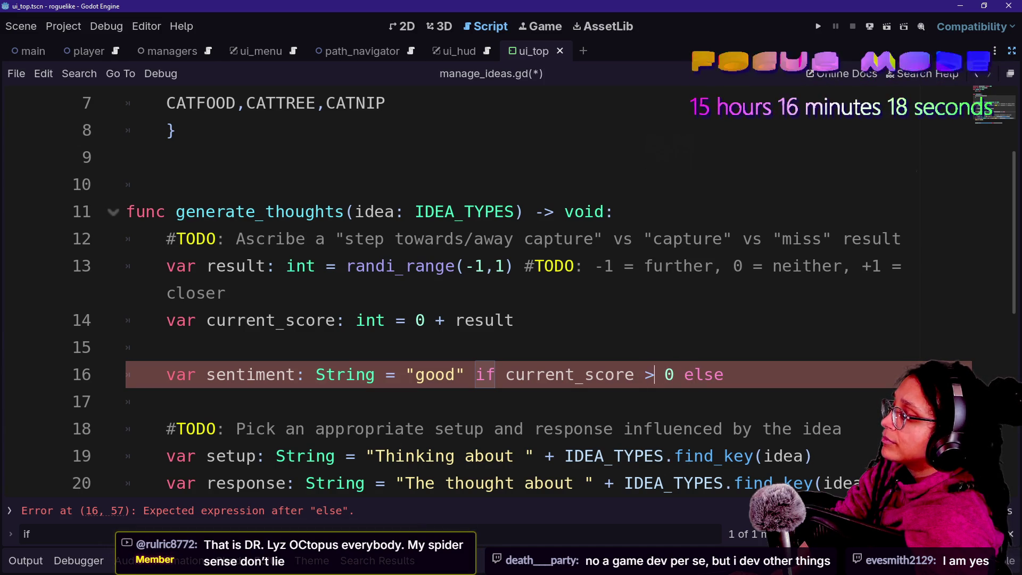
type("=")
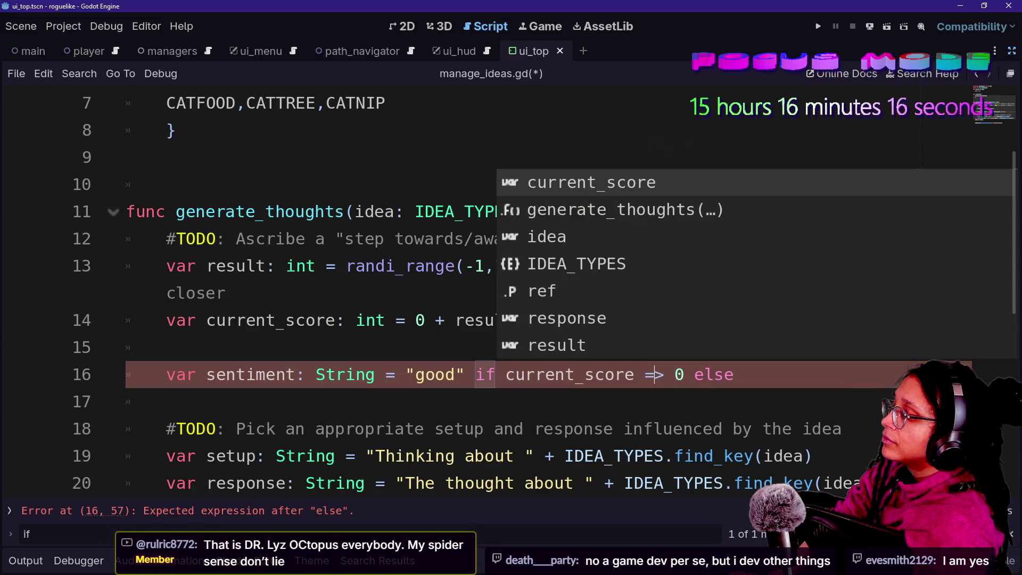
key("BackSpace")
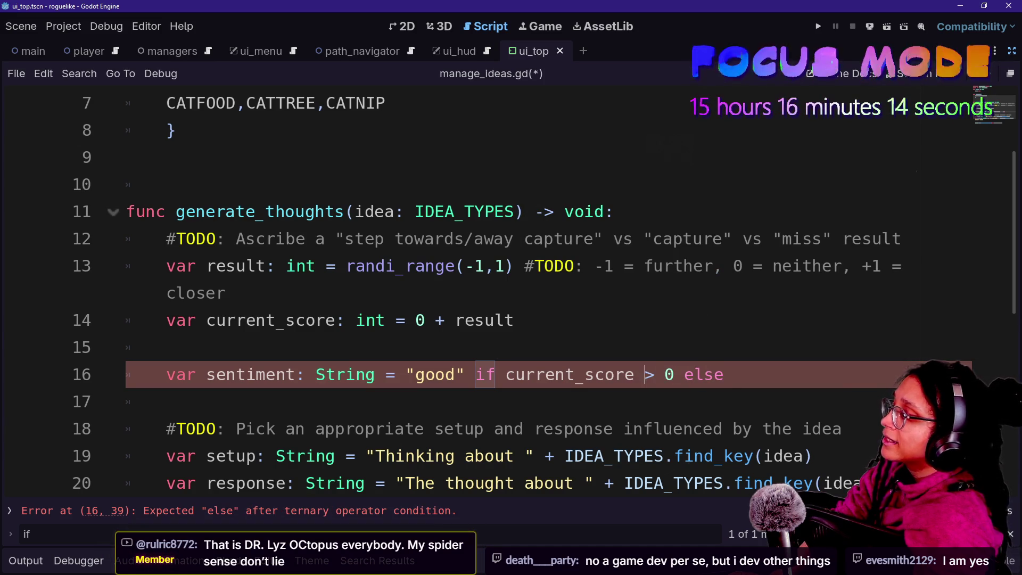
key("Right")
type("=")
key("BackSpace")
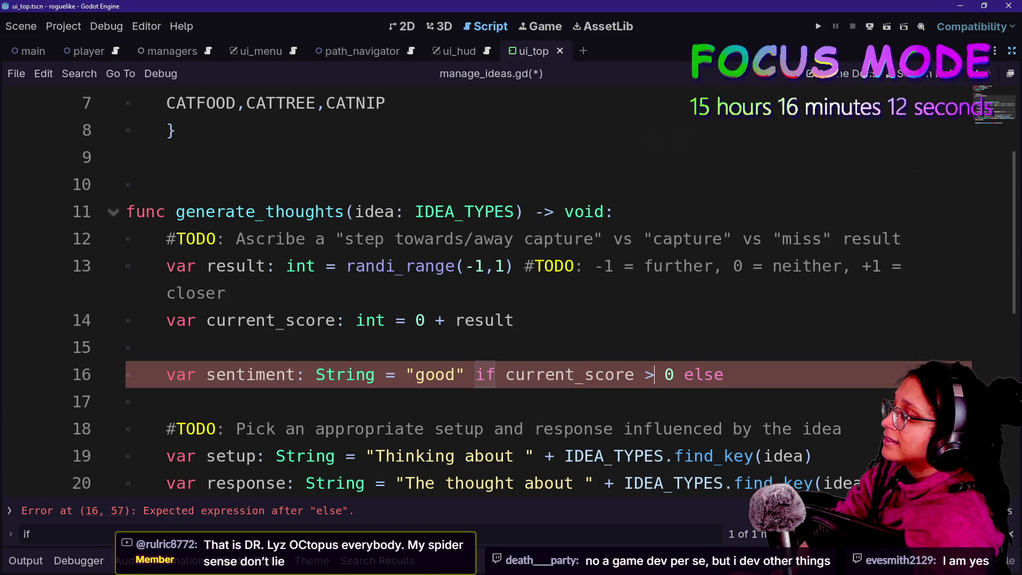
type("=")
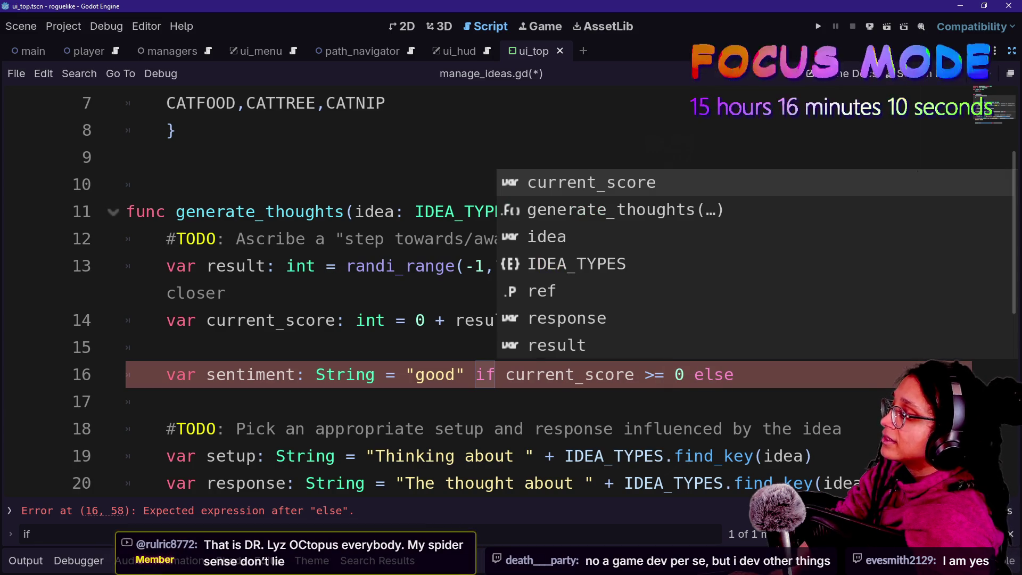
key("End")
key("shift+Down")
key("Left")
key("Down")
key("Down")
key("Down")
key("Up")
key("Up")
key("Up")
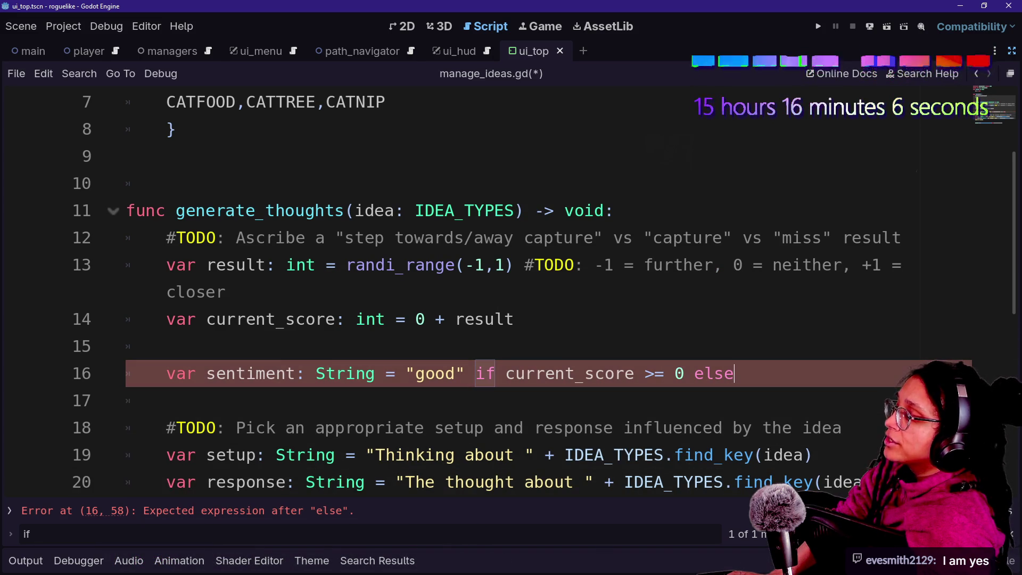
- Change randi_range's lower bound from -1 to -2
double_click(479, 265)
type("2")
left_click(387, 265)
- Finish the sentiment line with the "bad" fallback value
left_click(735, 373)
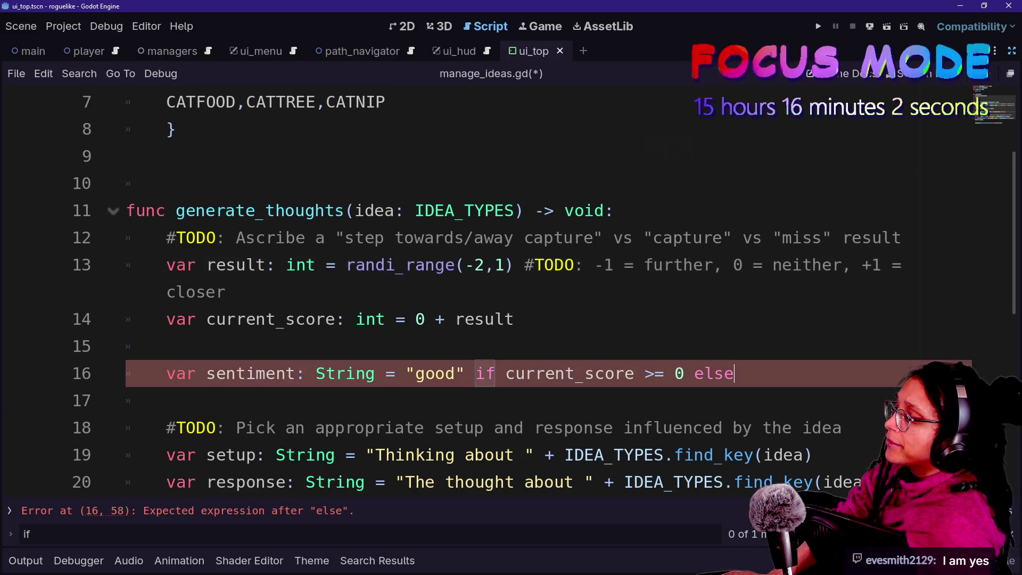
key("Down")
key("Down")
key("Up")
key("Up")
key("Up")
key("Down")
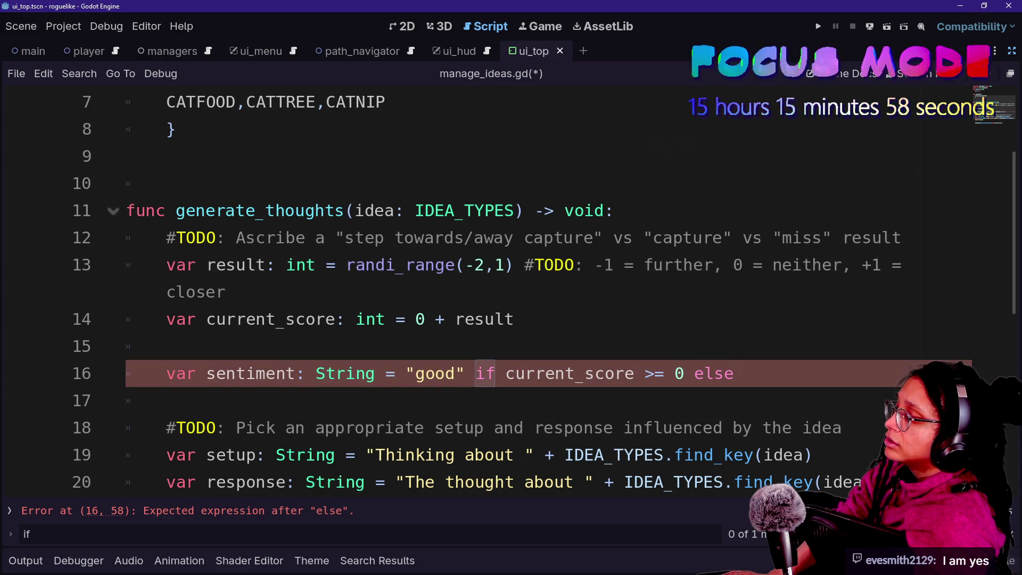
type("\"b")
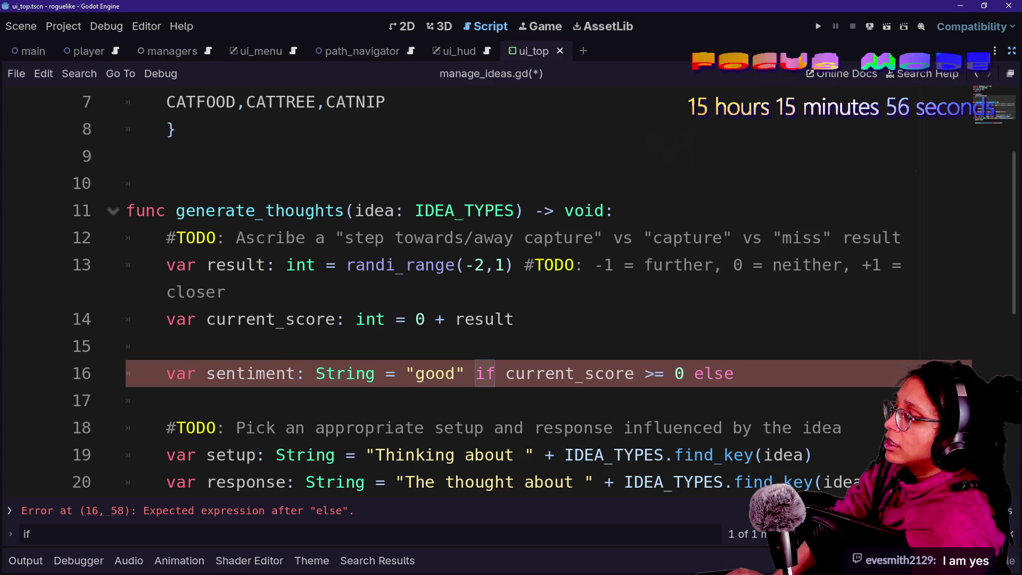
type("ad\"")
key("Up")
key("Down")
key("End")
key("Return")
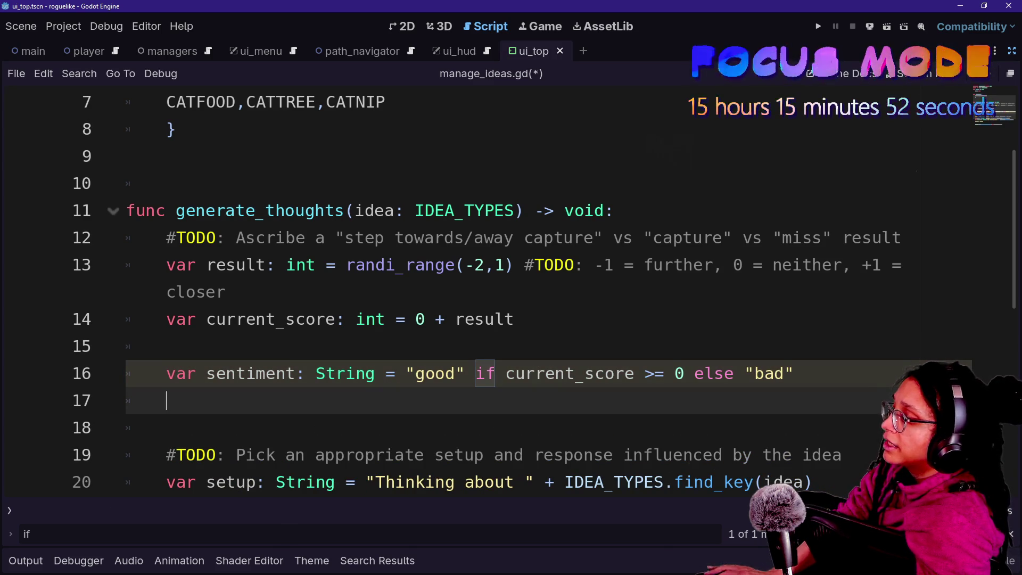
key("BackSpace")
key("BackSpace")
- Replace the [good or bad] placeholder in the response line with sentiment and "!"
scroll(511, 288, "down", 2)
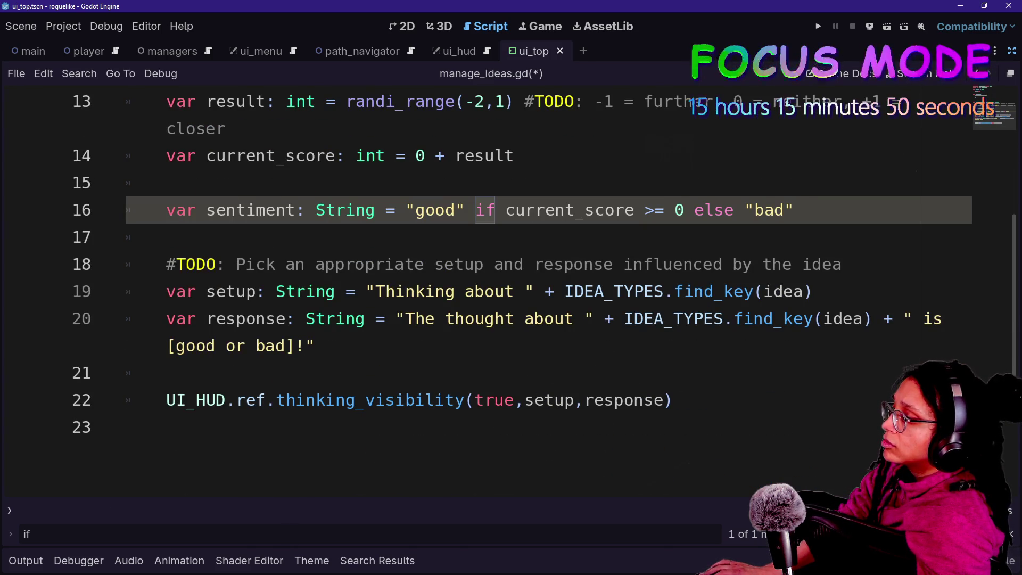
left_click_drag(301, 346, 167, 346)
key("BackSpace")
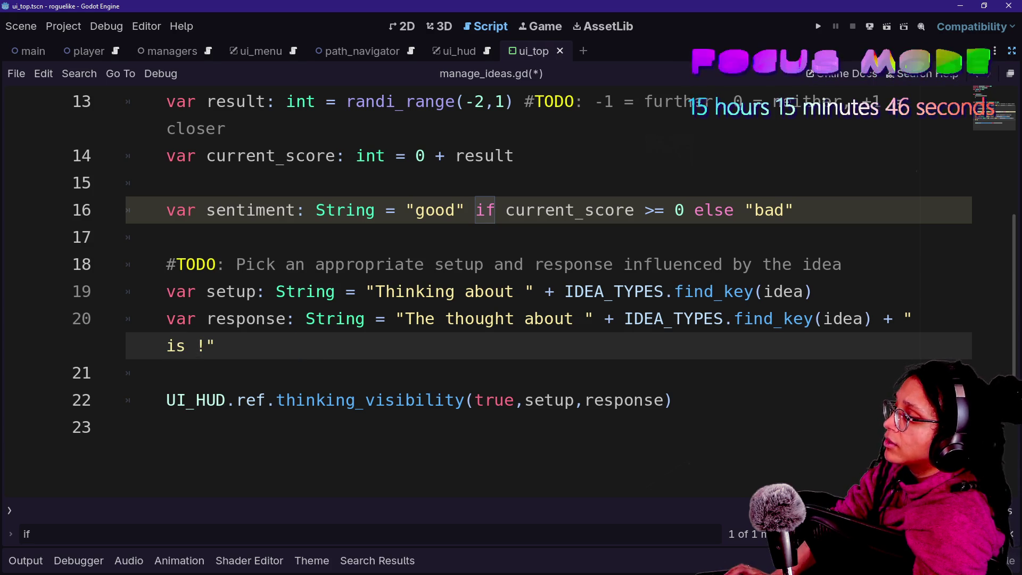
key("BackSpace")
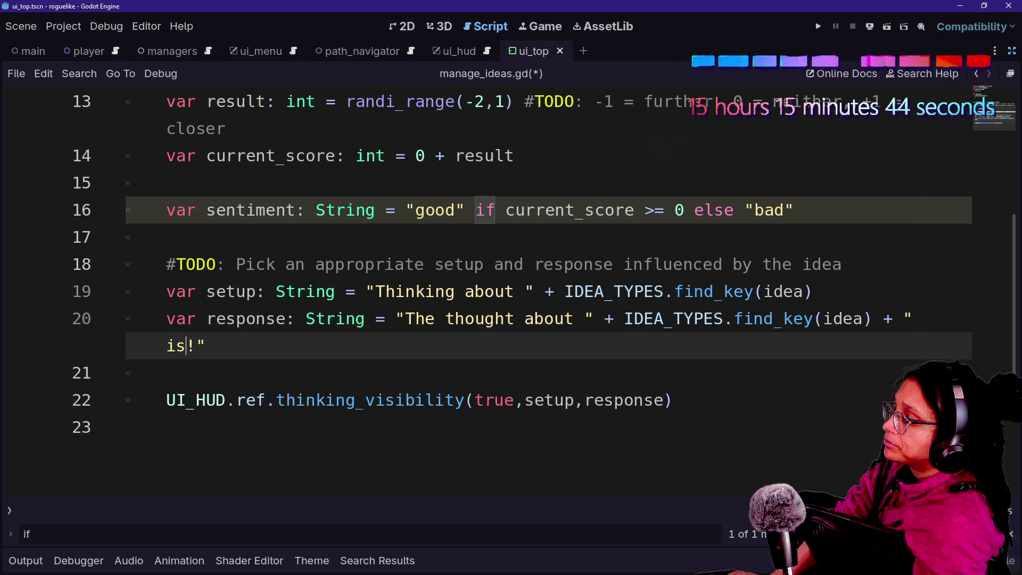
key("Delete")
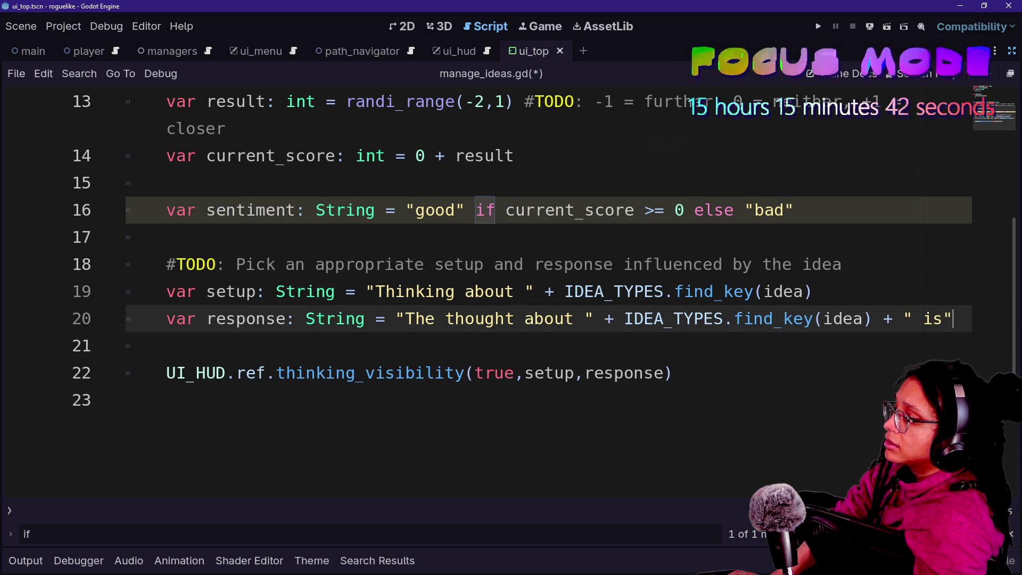
type("m")
key("BackSpace")
type(",\"")
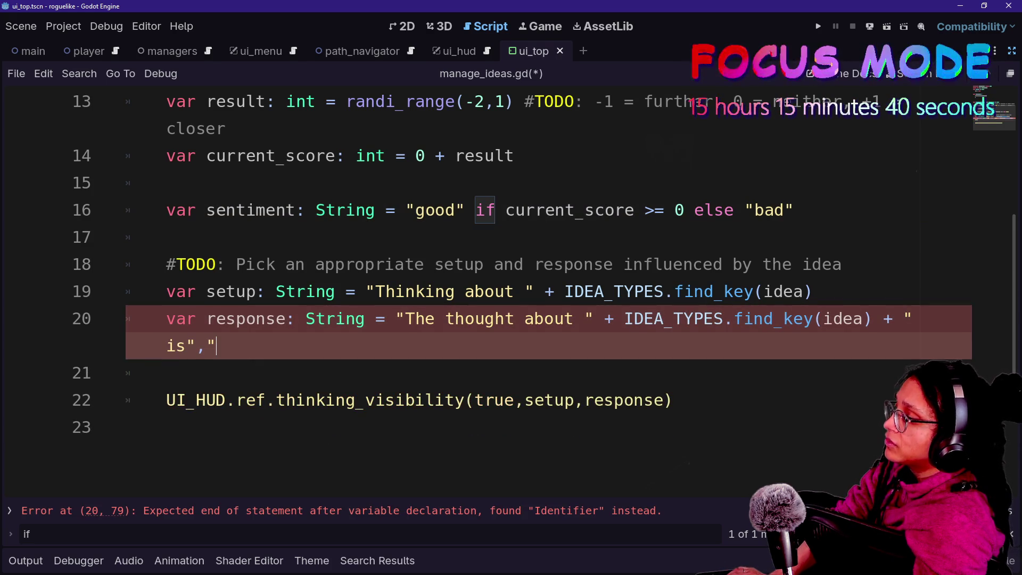
key("BackSpace")
type("se")
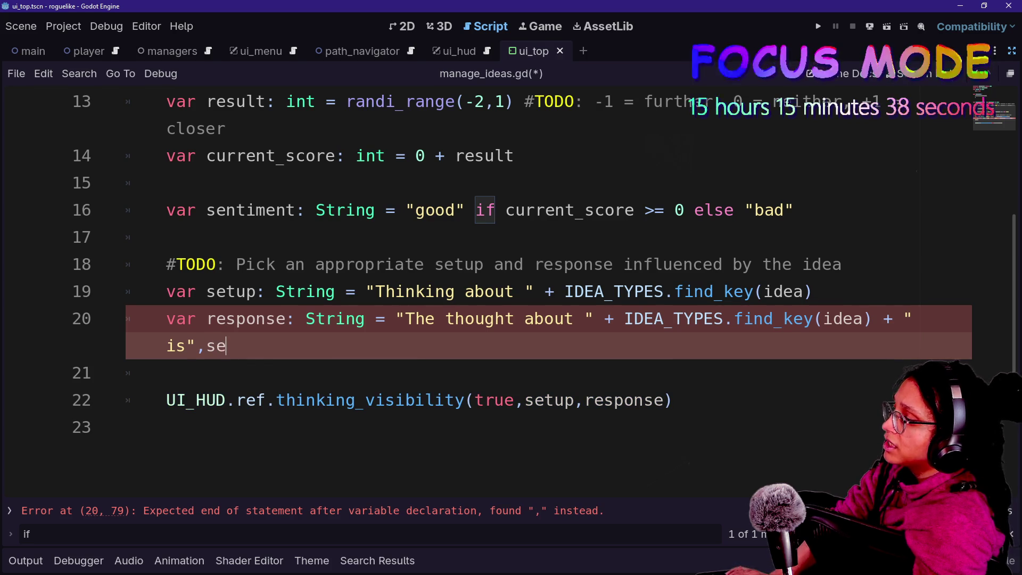
type("ntiment,\"!\")")
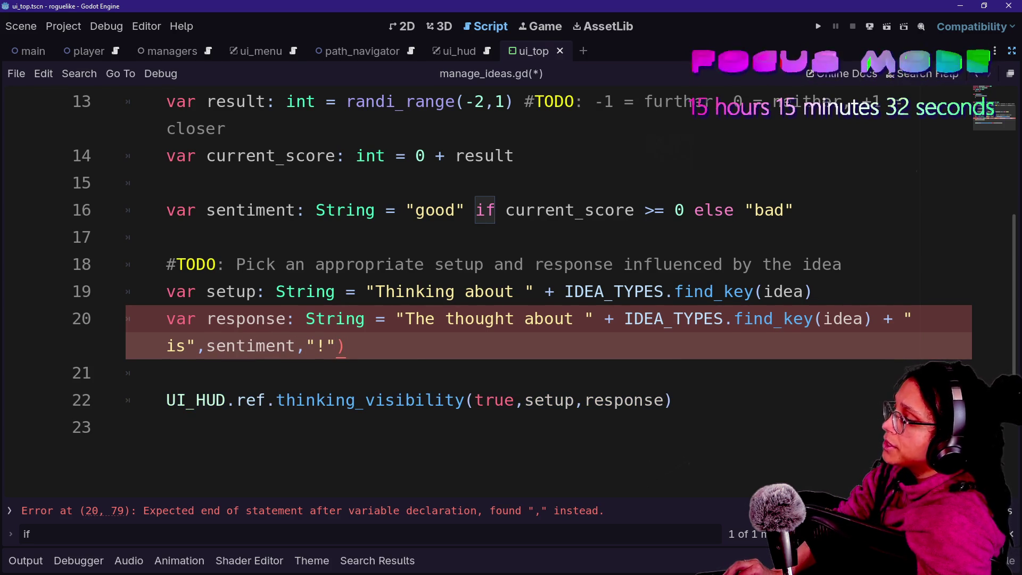
key("BackSpace")
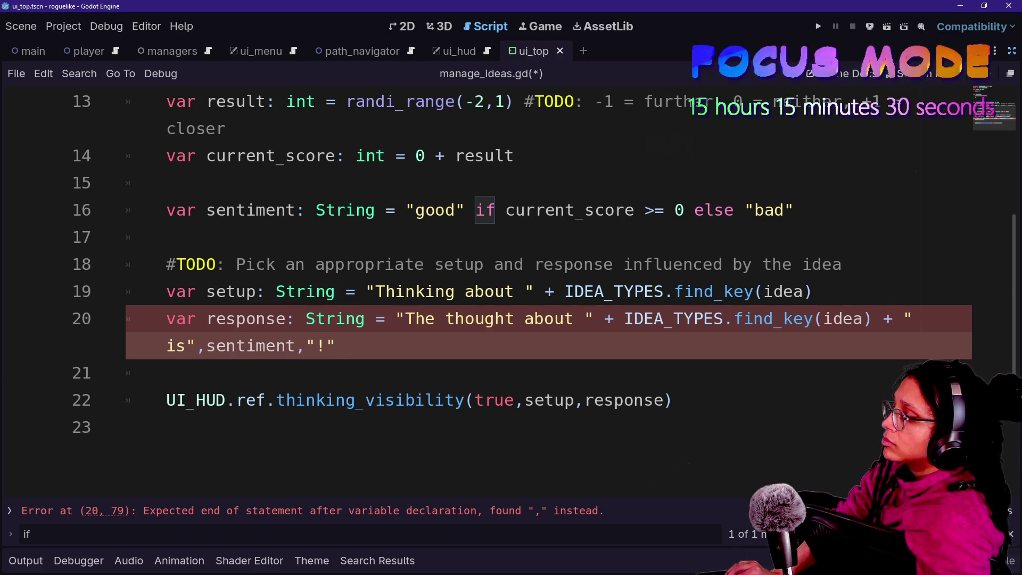
- Swap the commas around sentiment for + signs and save manage_ideas.gd
left_click(206, 345)
key("BackSpace")
type("_")
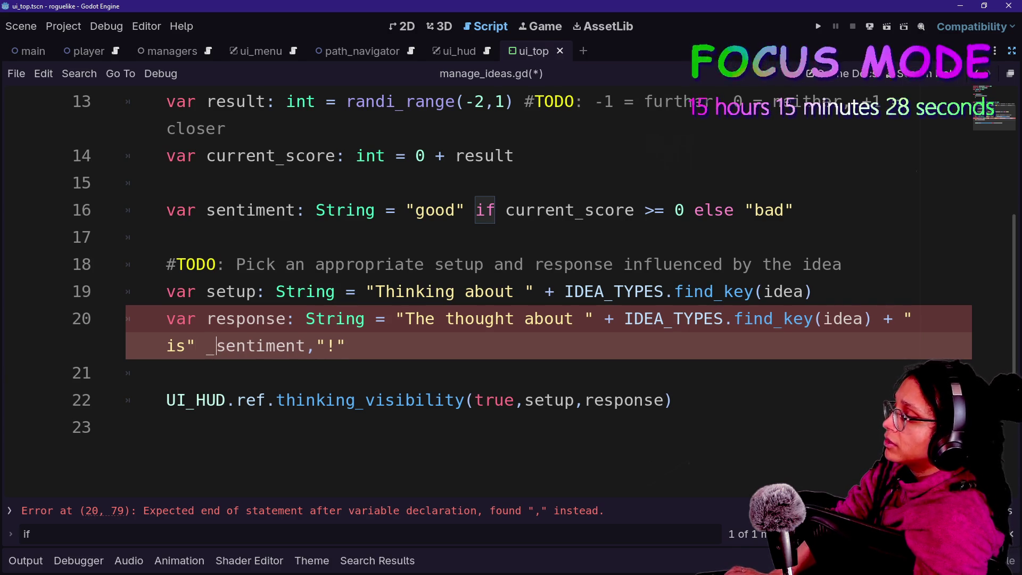
key("BackSpace")
key("BackSpace")
type("+")
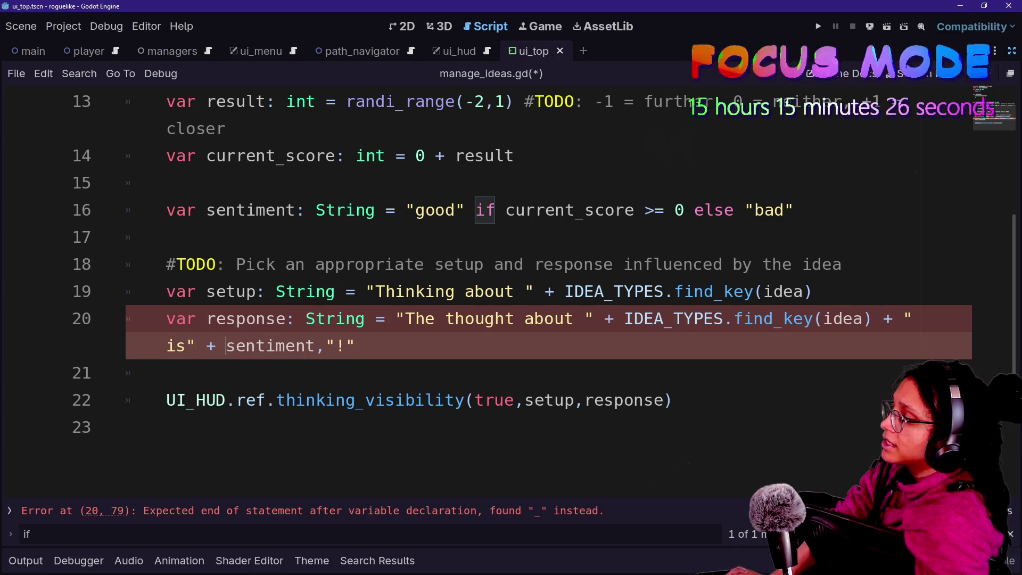
key("BackSpace")
type("+")
key("ctrl+s")
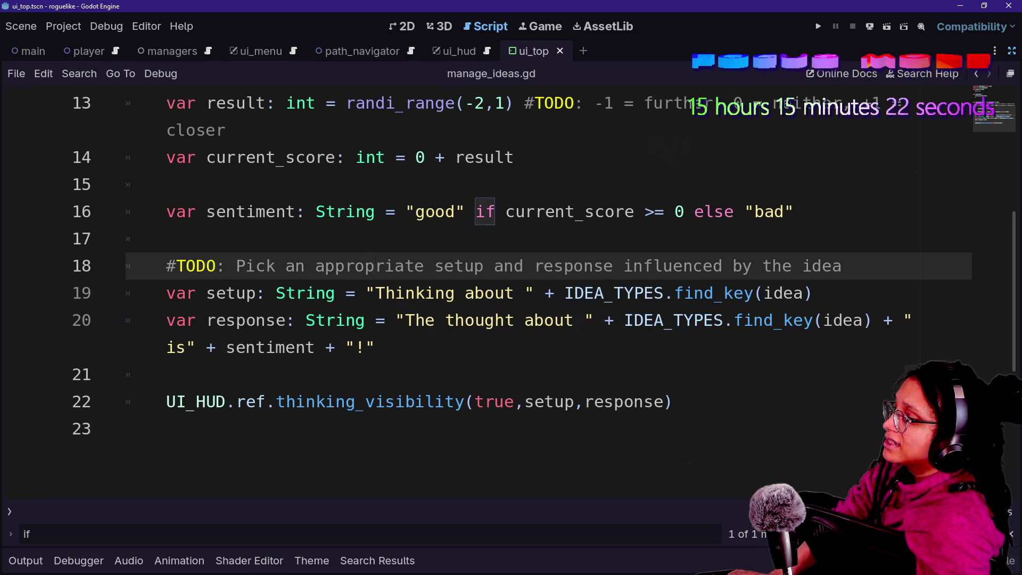
left_click(485, 293)
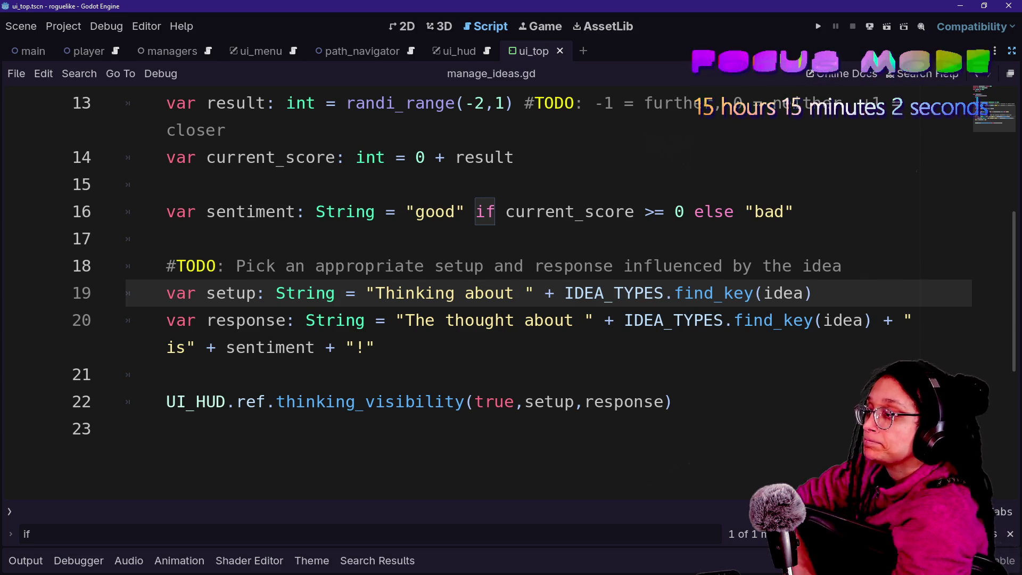
- Save, delete the empty line after the thinking_visibility call, and clear the 'if' search text
left_click(674, 401)
key("ctrl+s")
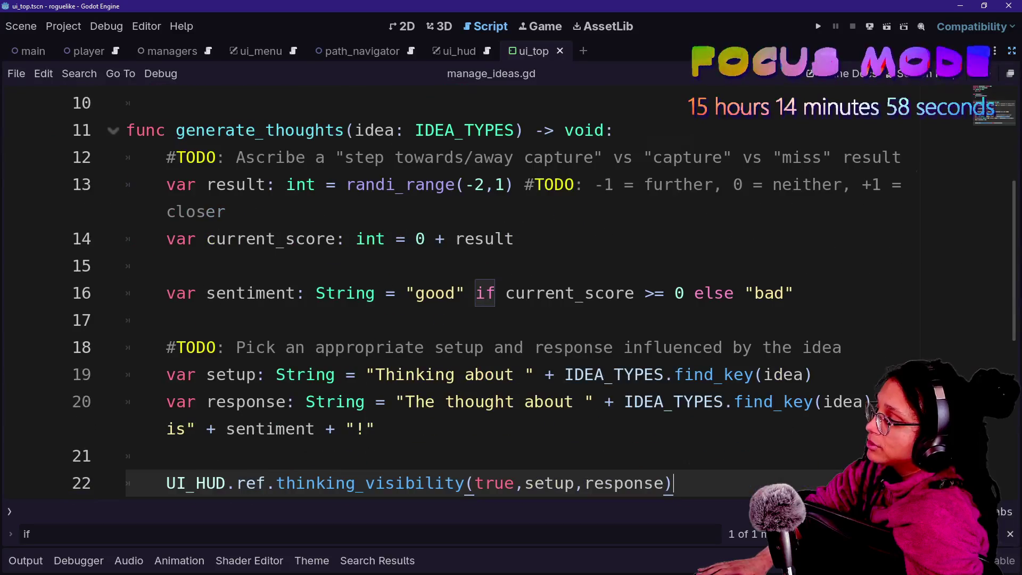
key("Up")
key("Up")
key("Up")
key("Down")
key("Down")
key("Down")
key("Return")
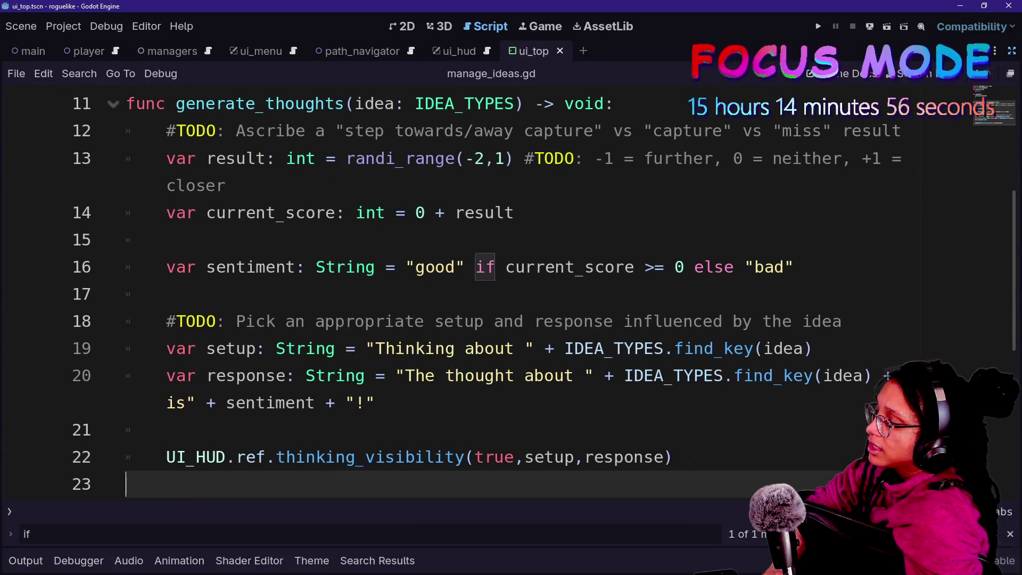
key("BackSpace")
key("Return")
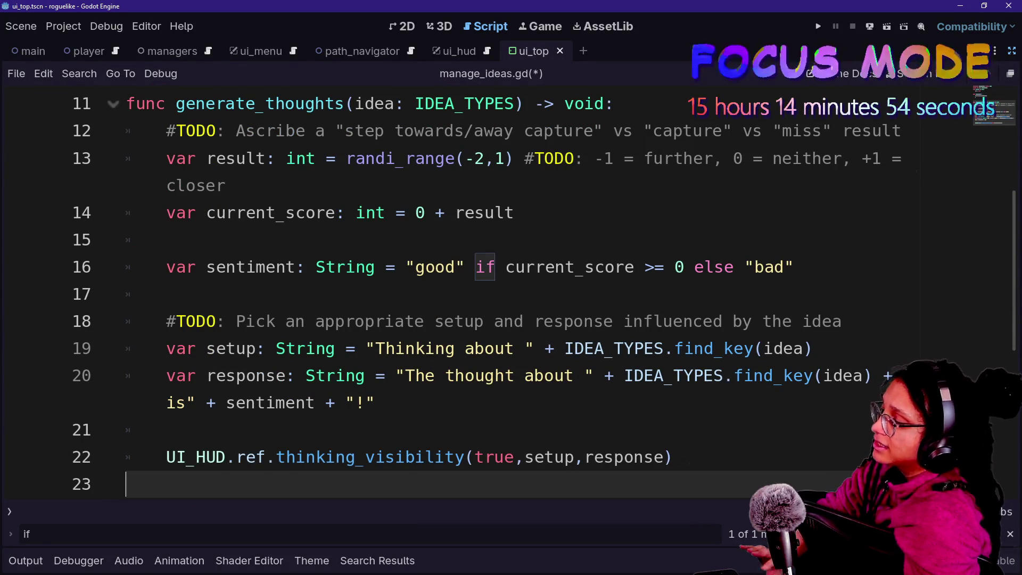
key("BackSpace")
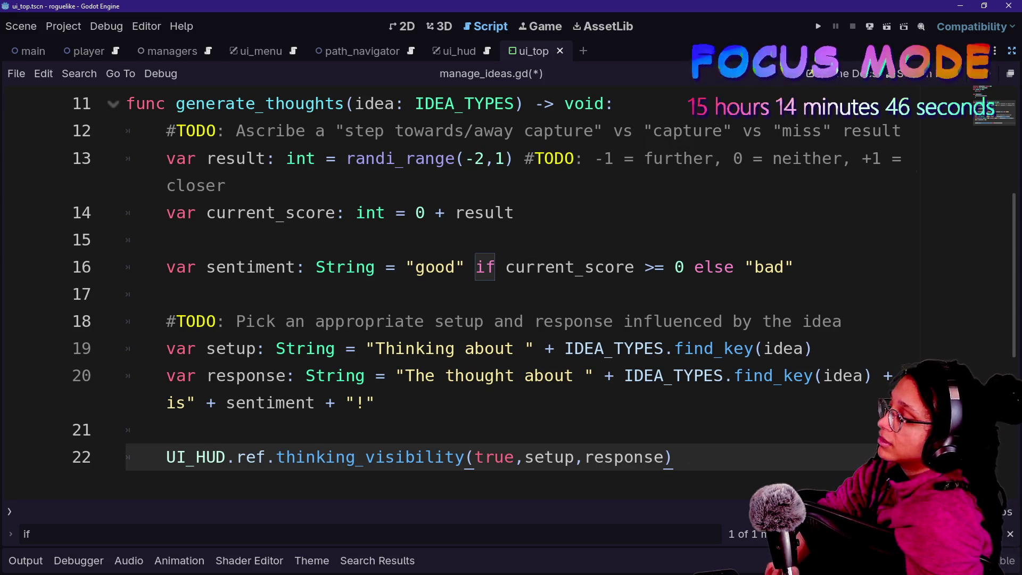
key("BackSpace")
key("BackSpace")
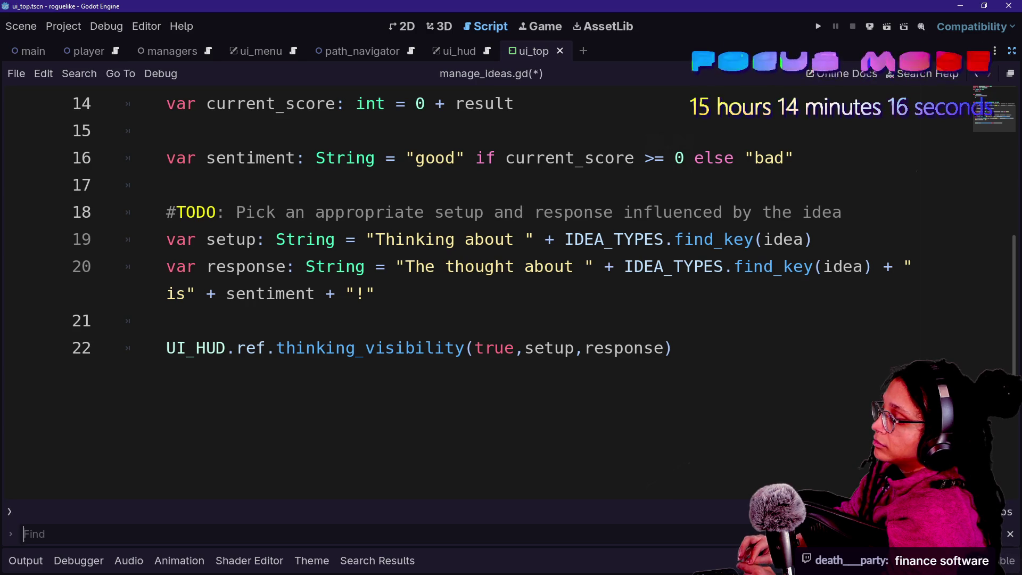
- Scroll to the top of manage_ideas.gd and open Quick Open to find 'ui' files
scroll(479, 266, "up", 1)
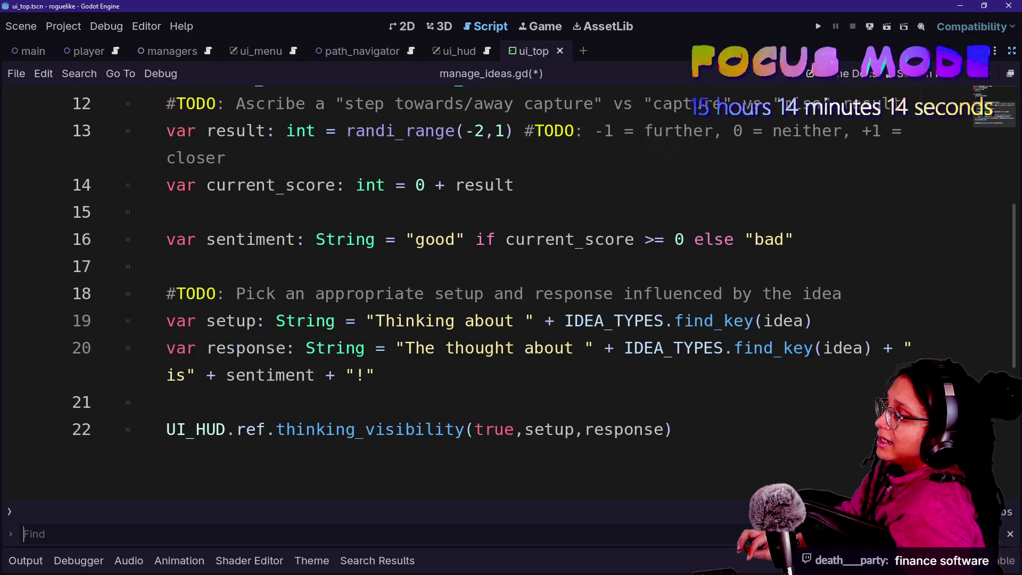
scroll(479, 292, "up", 2)
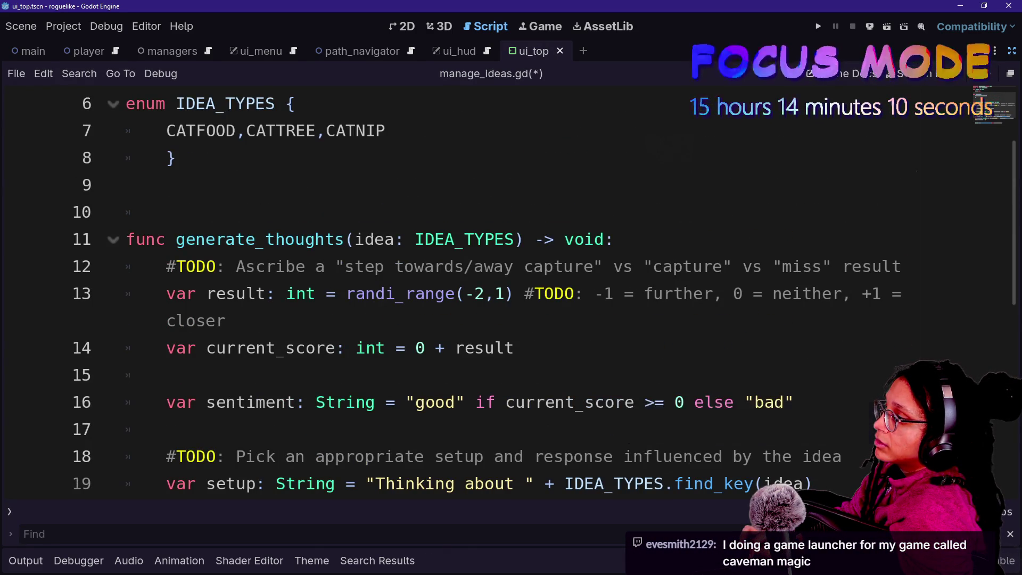
scroll(586, 402, "up", 2)
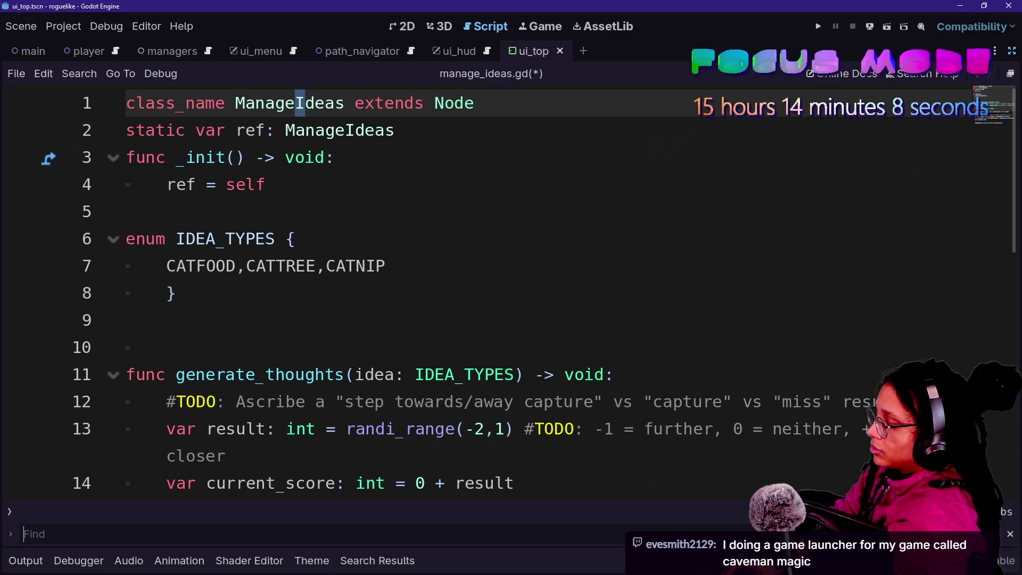
key("alt+shift+o")
- Find ui_hud.gd in Quick Open and open it in the script editor
type("ui")
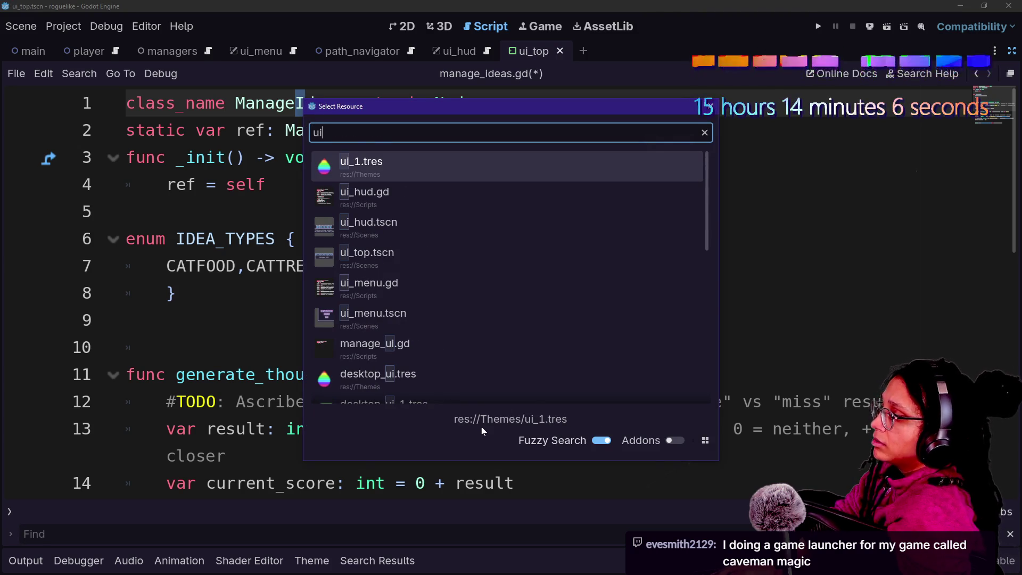
key("Down")
key("Return")
- Delete an extra blank line after the thinking_visibility function and return to the message_to_show line
scroll(511, 293, "down", 5)
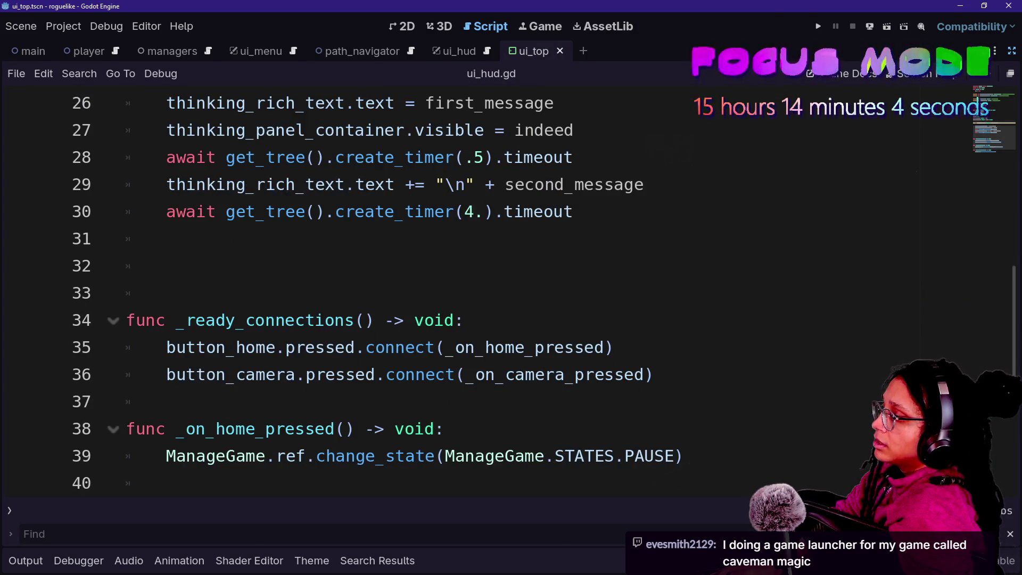
scroll(511, 293, "up", 5)
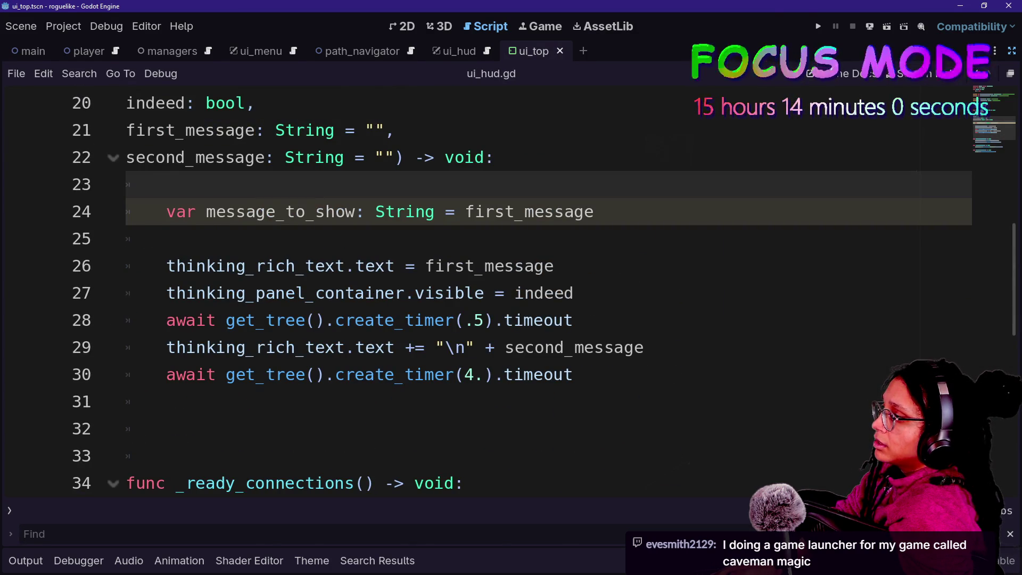
scroll(511, 293, "up", 2)
scroll(511, 293, "down", 1)
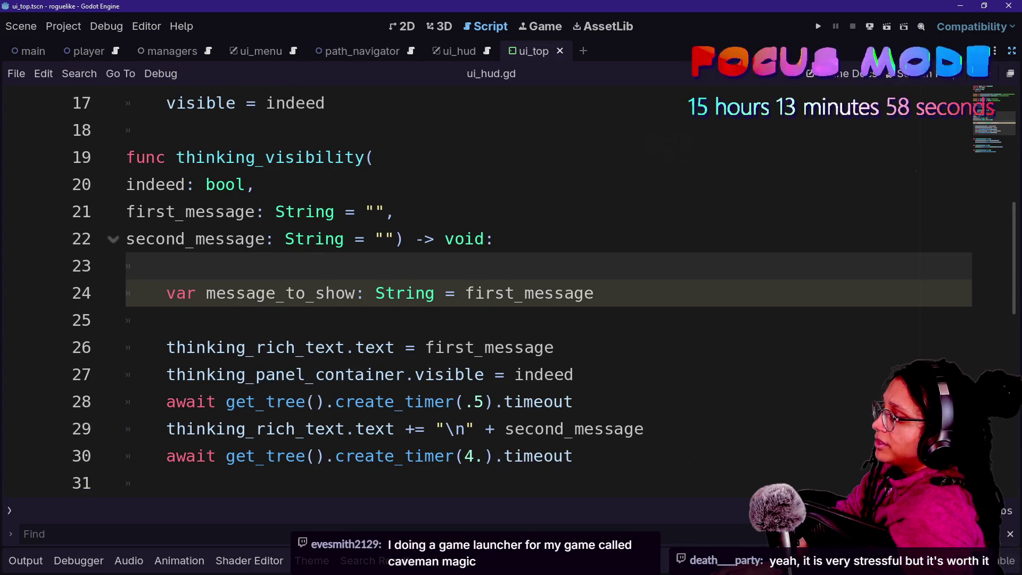
left_click(165, 483)
key("BackSpace")
key("BackSpace")
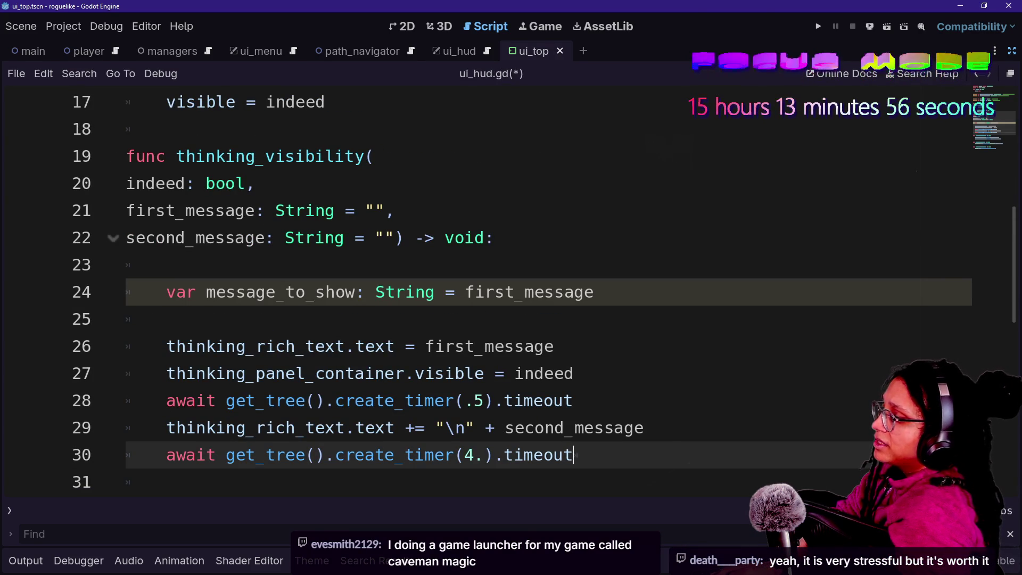
scroll(362, 372, "down", 2)
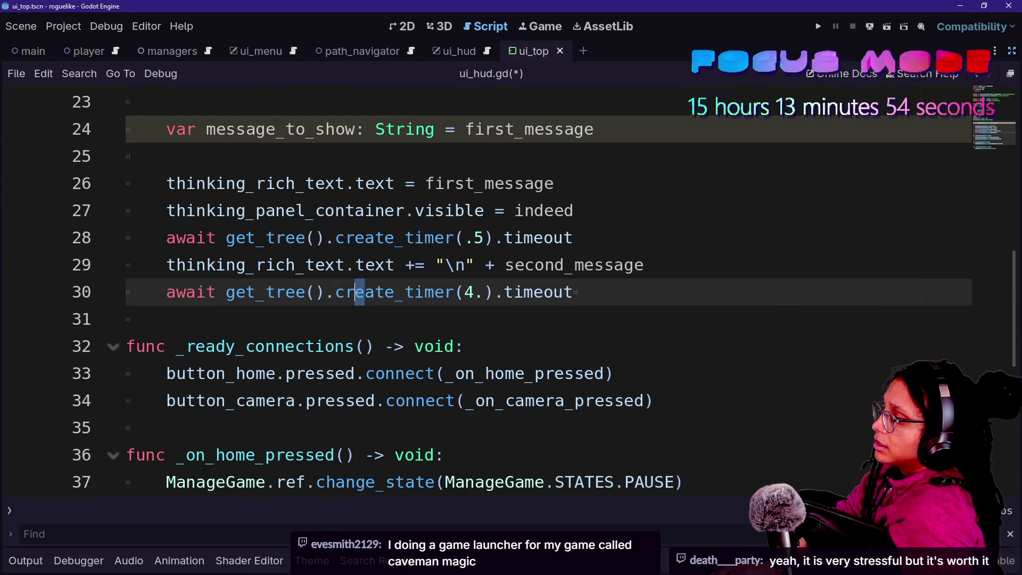
key("Up")
key("Up")
key("Up")
scroll(359, 292, "up", 1)
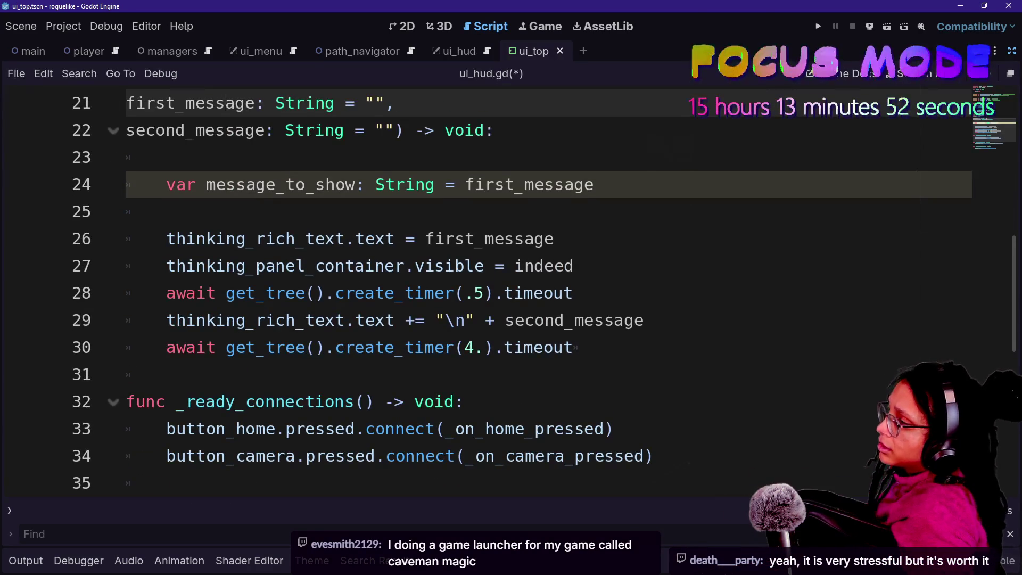
scroll(548, 293, "up", 1)
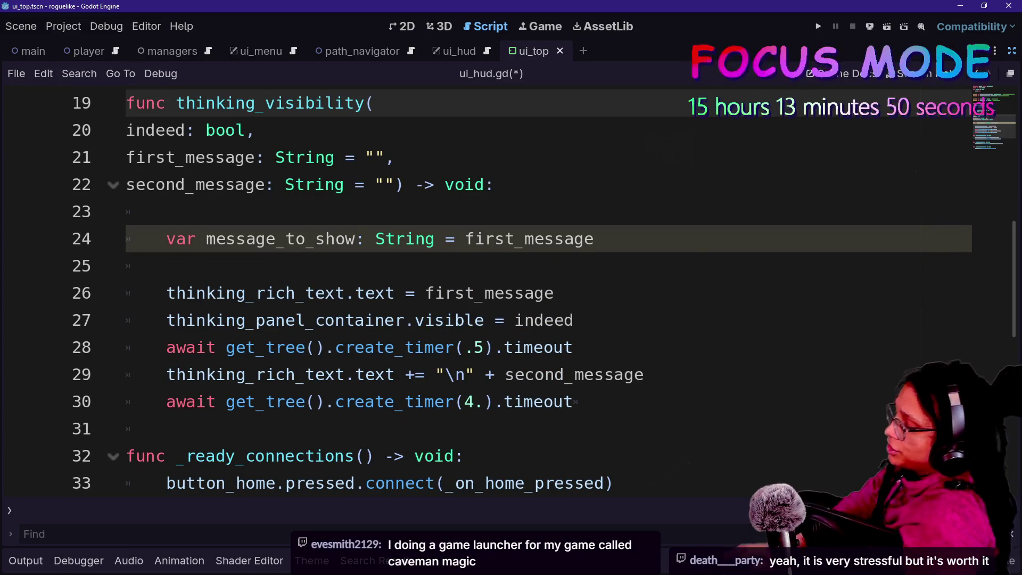
- Search the quick file search for 'debug', then 'manage_id', closing it without opening a file
key("ctrl+alt+o")
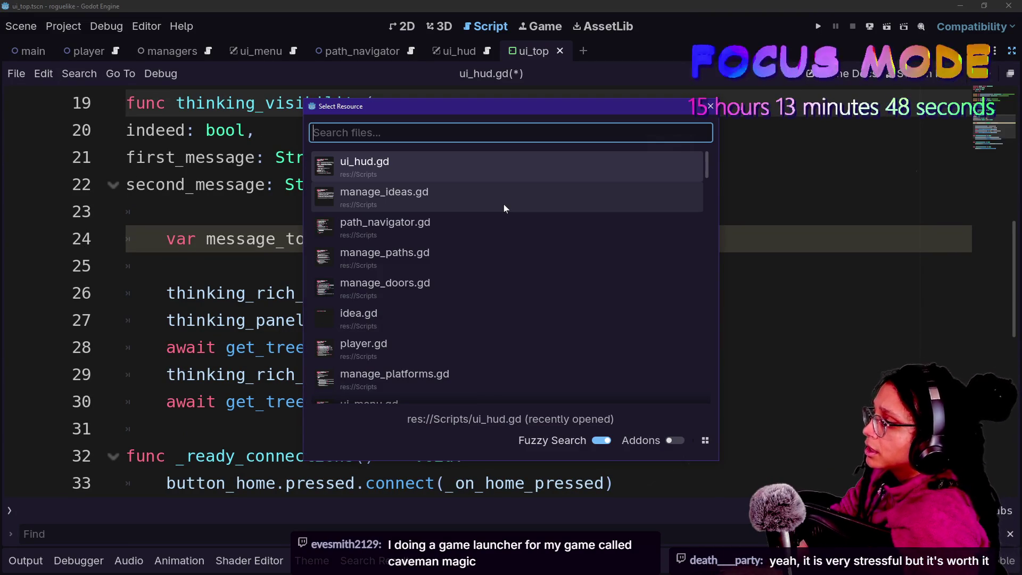
type("debug")
key("BackSpace")
key("BackSpace")
key("BackSpace")
type("manage_id")
key("Return")
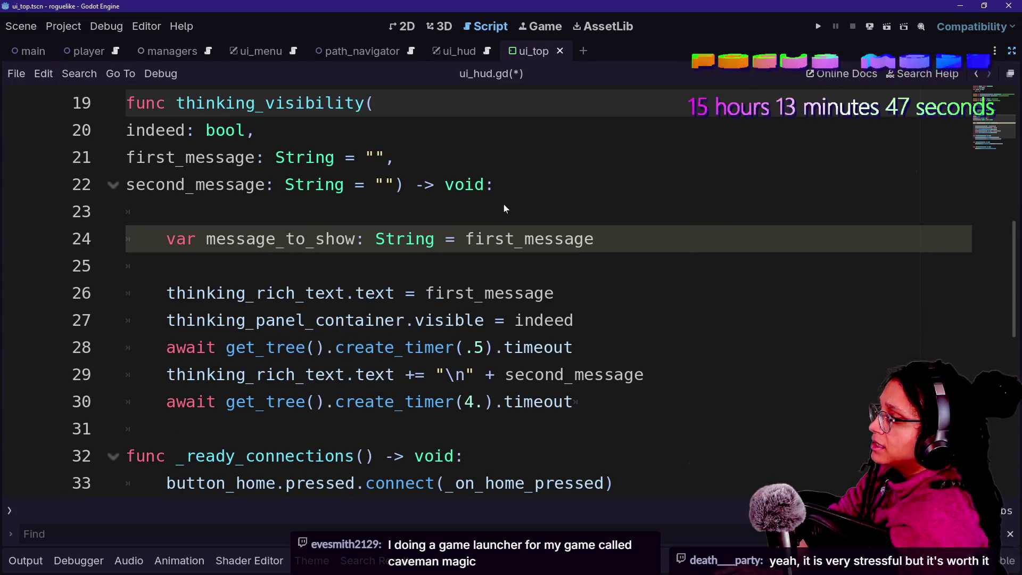
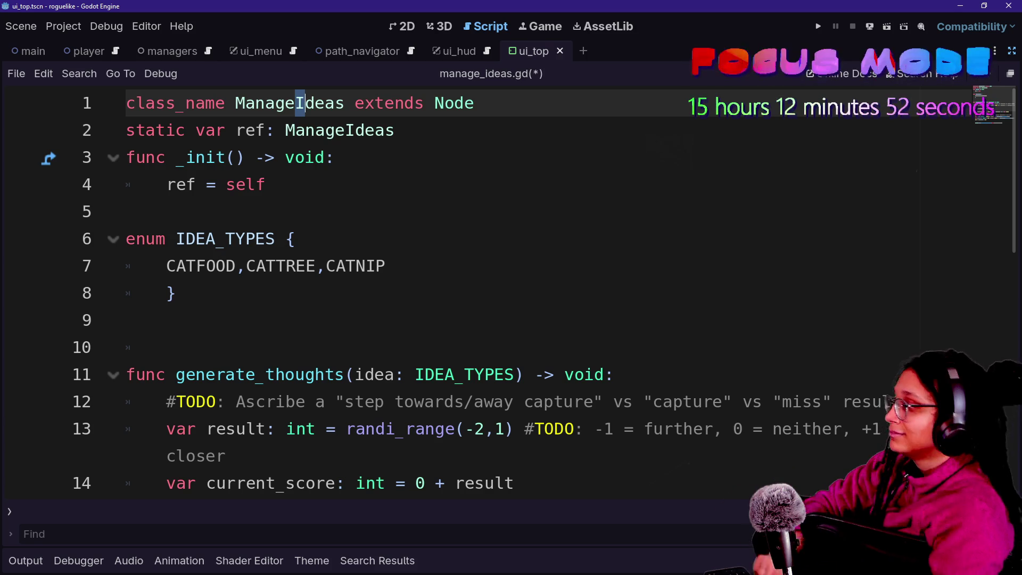
- Delete the empty line 10 directly above generate_thoughts in manage_ideas.gd
left_click(473, 401)
left_click(166, 347)
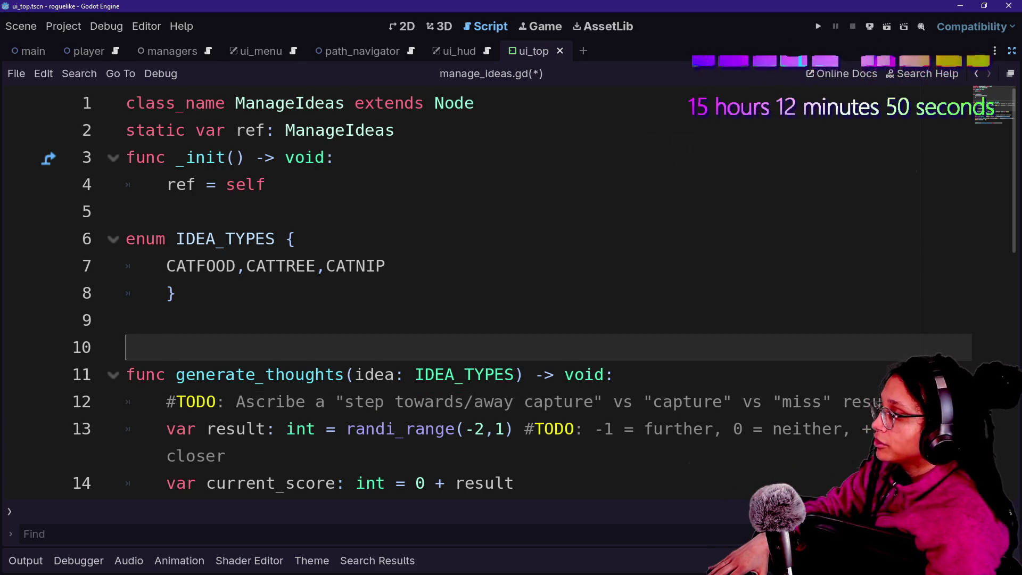
key("BackSpace")
key("BackSpace")
- Review the thinking_visibility(true) call on line 21, save manage_ideas.gd, and jump to the thinking_visibility definition
scroll(511, 292, "down", 1)
key("Down")
key("Down")
key("Down")
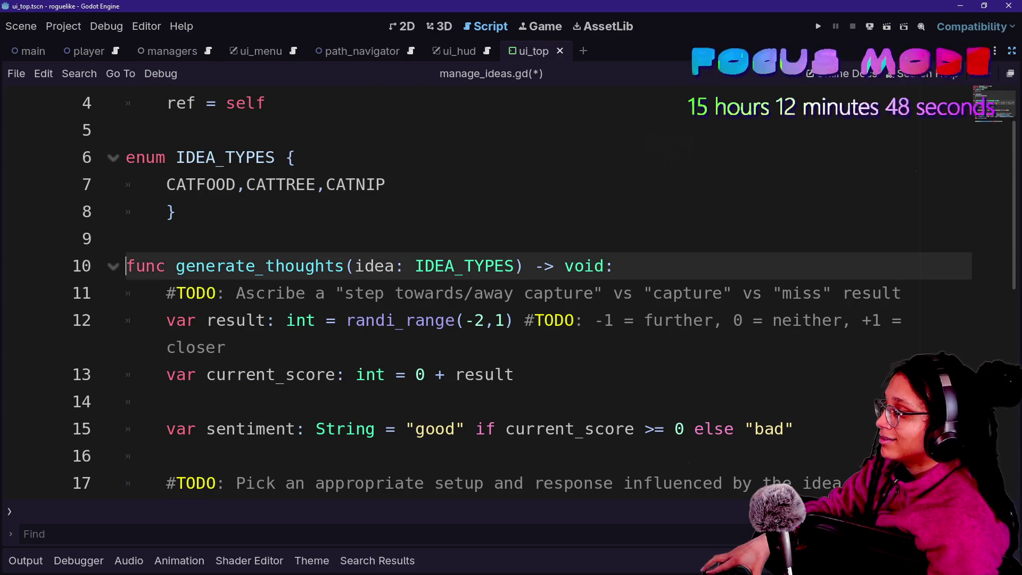
key("Down")
key("Down")
key("Down")
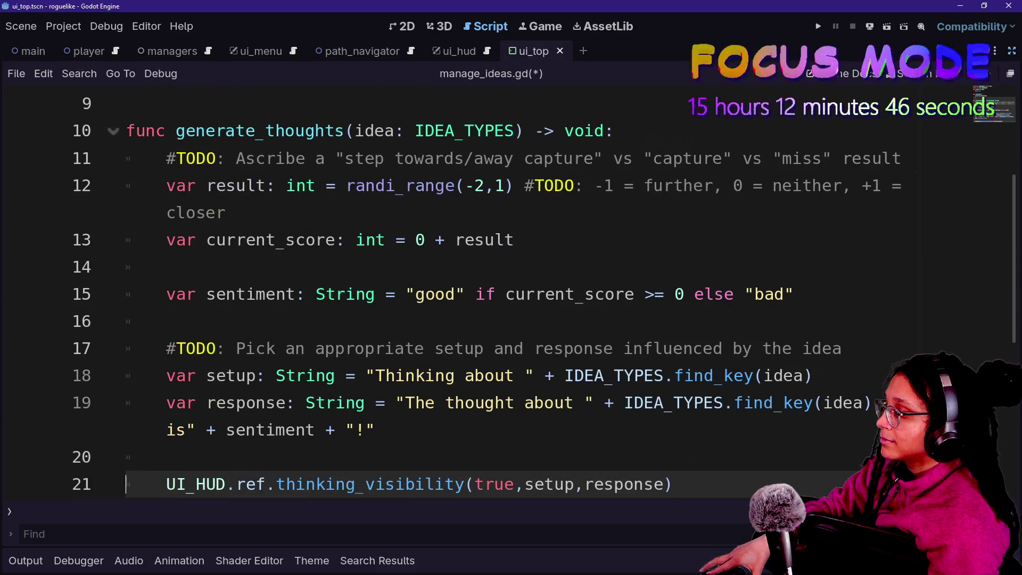
left_click_drag(206, 483, 674, 484)
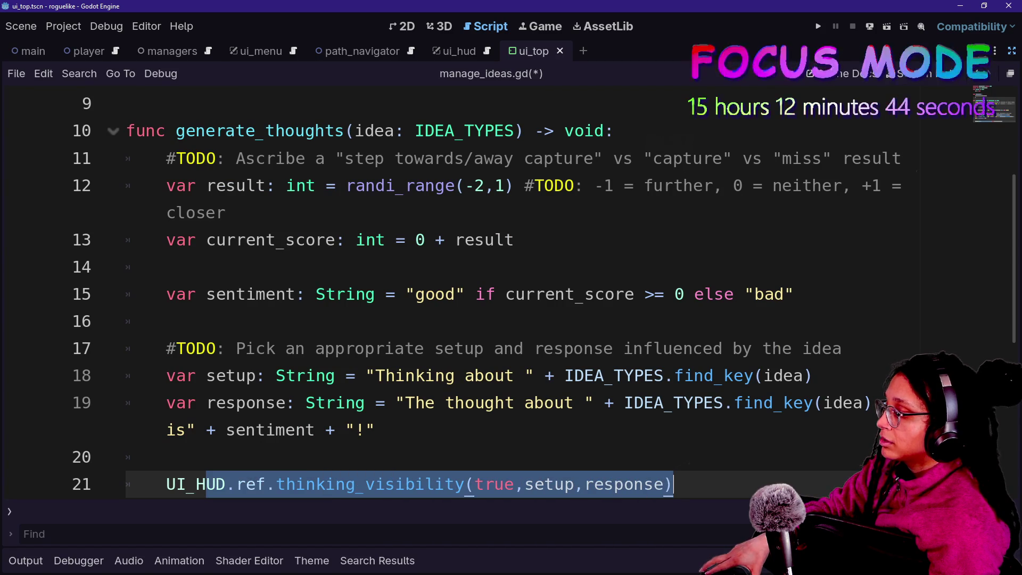
left_click_drag(484, 484, 526, 483)
left_click(453, 403)
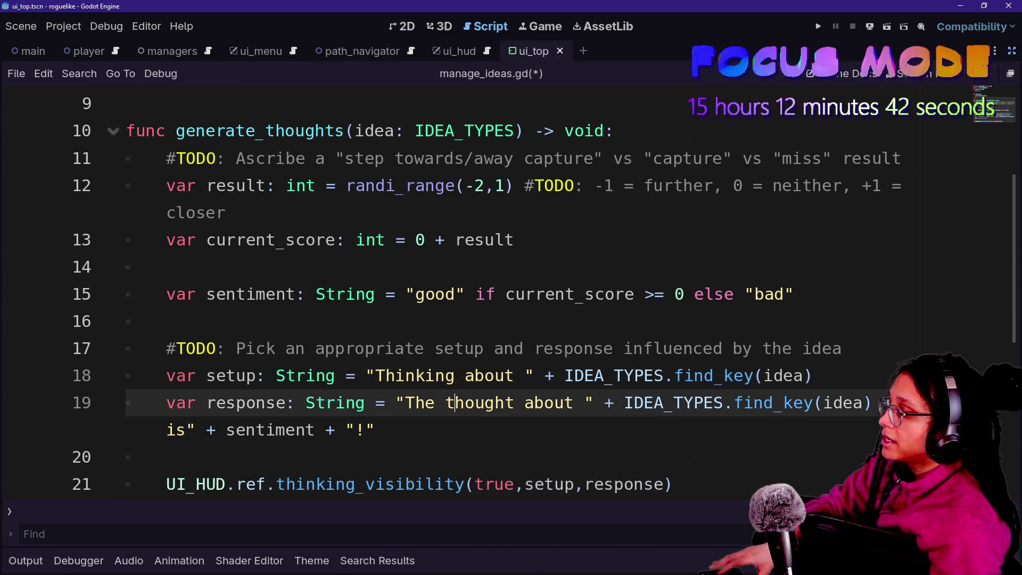
key("ctrl+s")
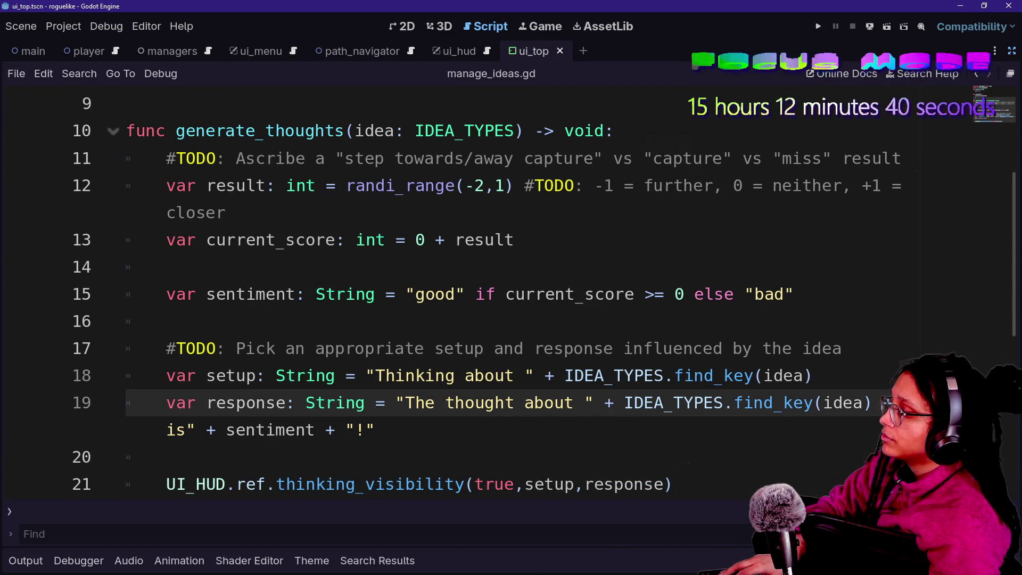
left_click(353, 486, "ctrl")
- Open player.gd through Quick Open by searching 'plaey'
scroll(353, 486, "down", 4)
scroll(511, 293, "down", 1)
key("shift+alt+o")
type("plae")
type("y")
key("Return")
- Inspect lines 69–73 of player.gd, where the is_idea branch sets walkable to false
left_click(206, 238)
left_click(406, 320)
key("Down")
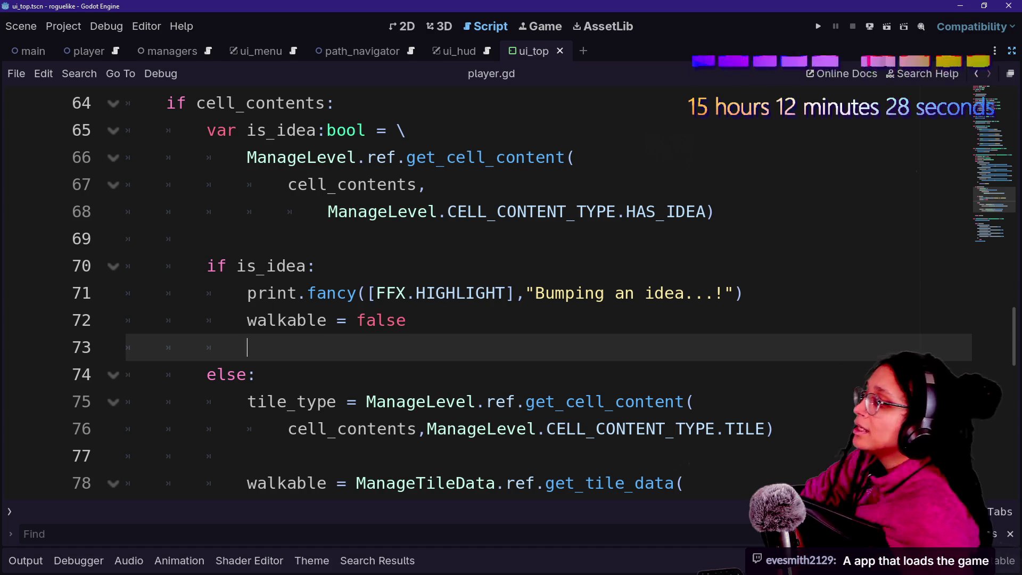
double_click(381, 320)
key("Up")
key("Up")
key("Up")
key("Down")
key("Down")
key("Down")
key("Down")
key("Up")
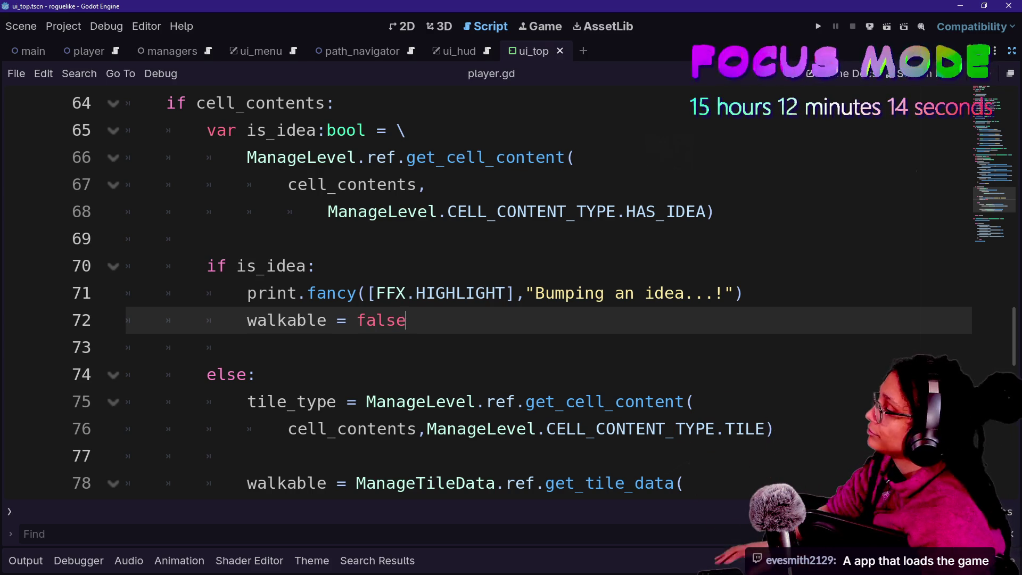
- Step through the is_idea assignment lines down to the else: line in player.gd
left_click(257, 374)
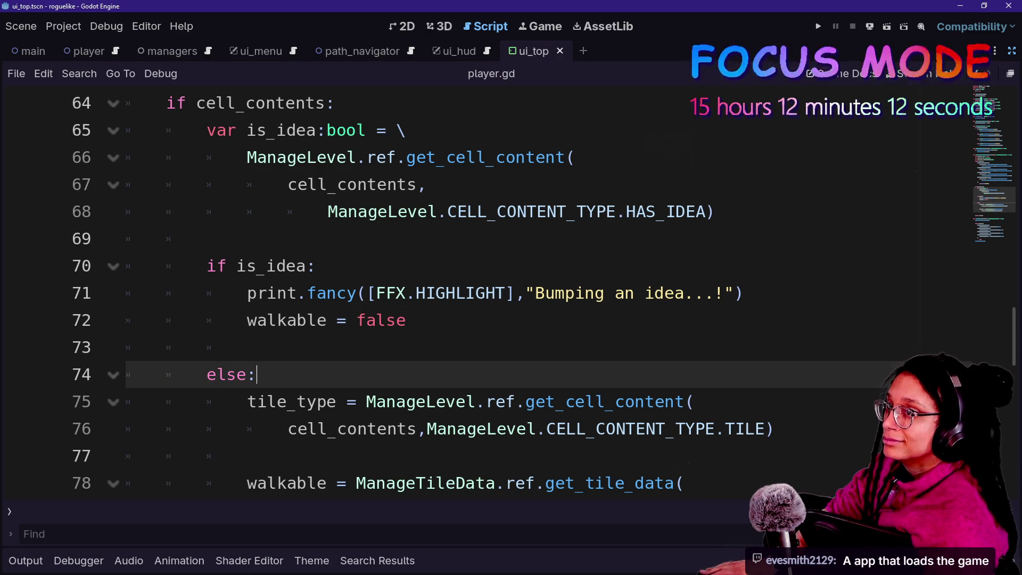
left_click(639, 294)
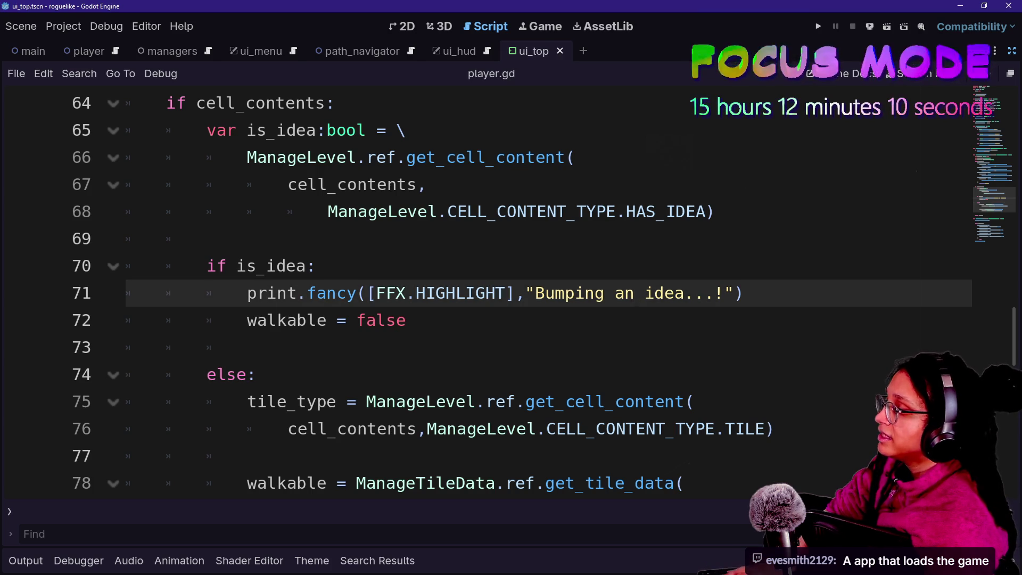
key("Down")
key("Up")
key("Up")
key("Up")
key("Up")
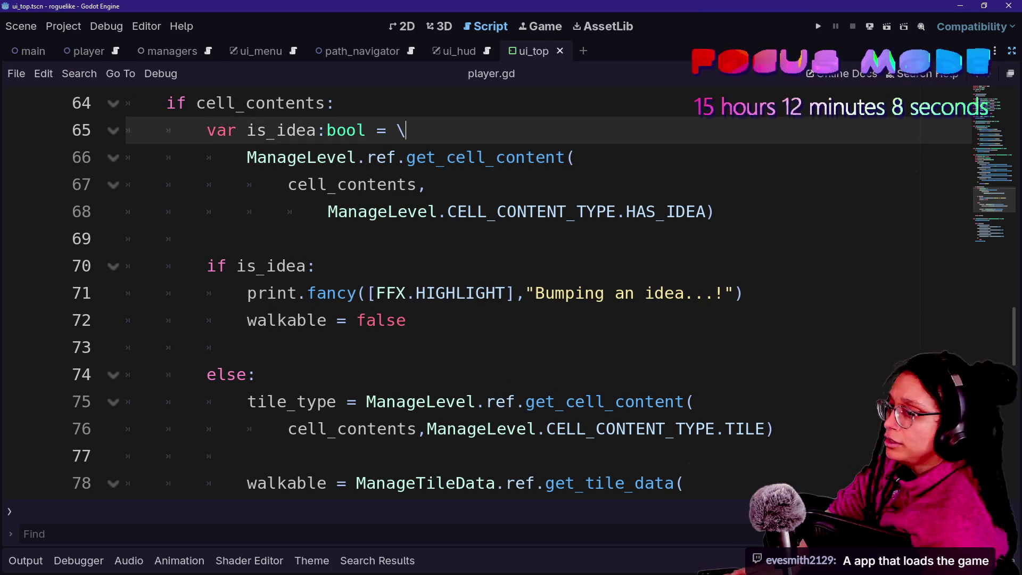
key("Down")
key("Down")
key("Down")
key("Down")
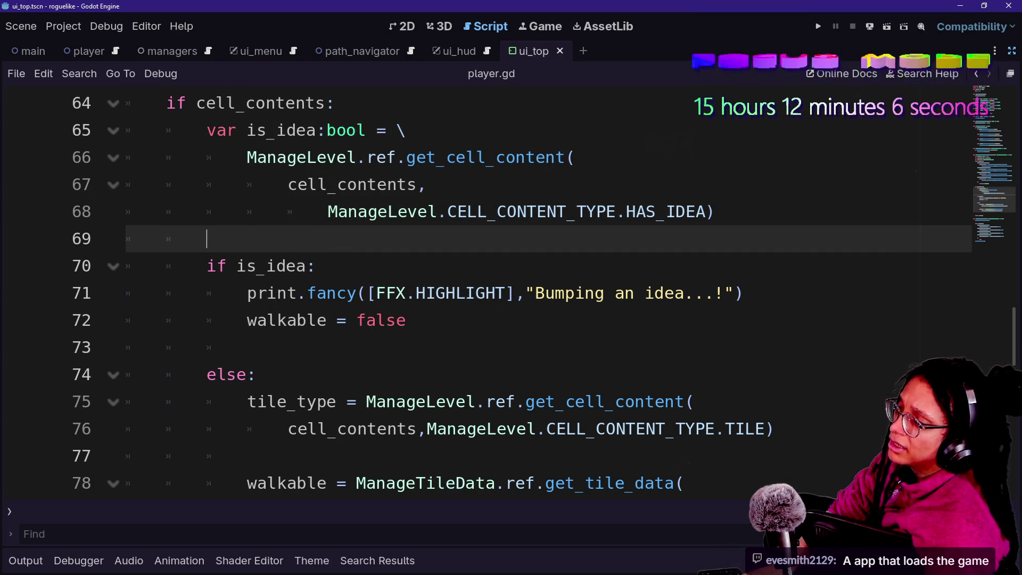
key("Up")
key("Down")
key("Down")
key("Down")
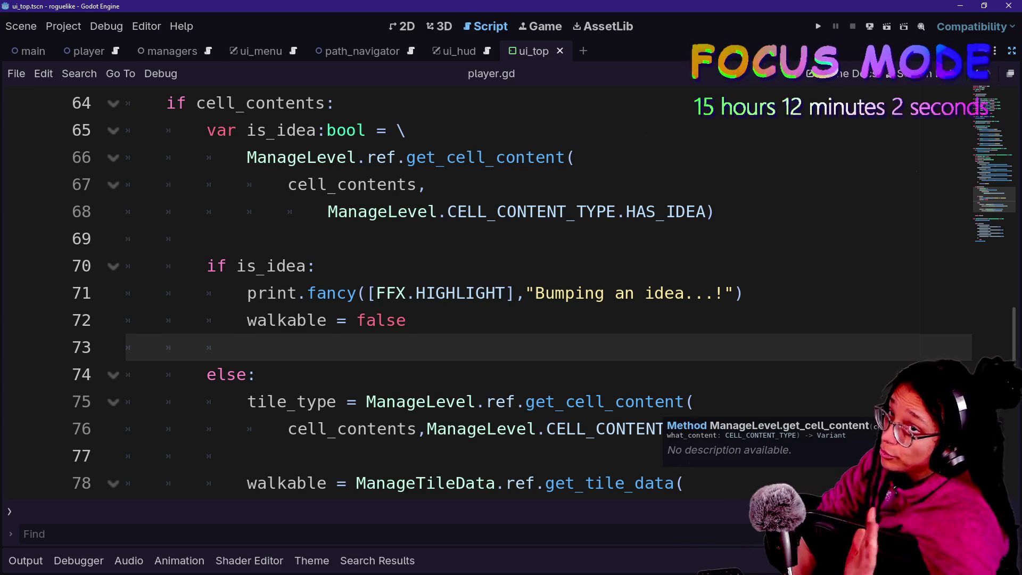
key("Down")
- Remove the stray indentation from blank line 63 after the match block
scroll(479, 293, "up", 6)
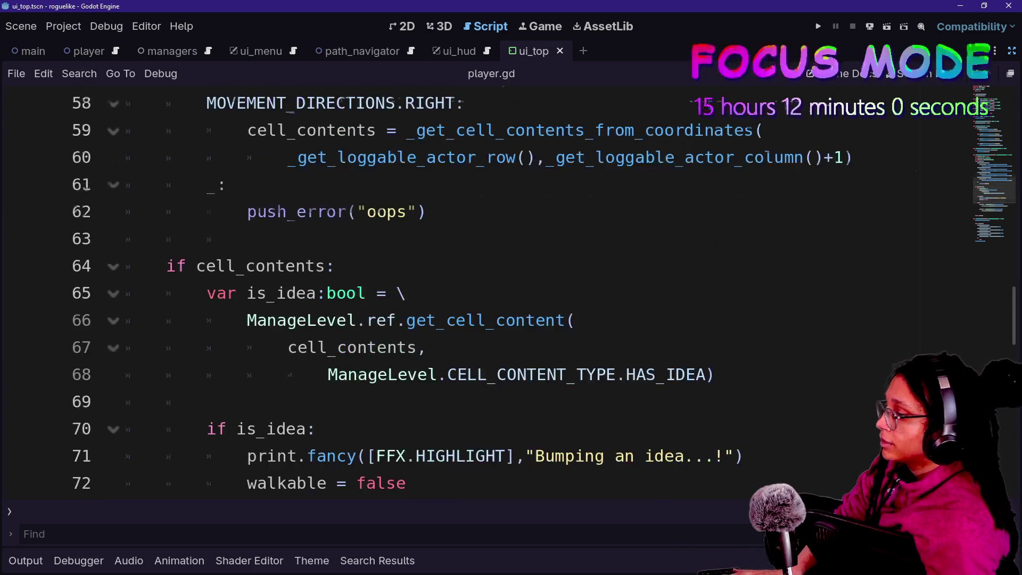
scroll(492, 207, "down", 3)
left_click(527, 401)
key("Up")
key("Up")
key("Up")
key("BackSpace")
key("BackSpace")
key("BackSpace")
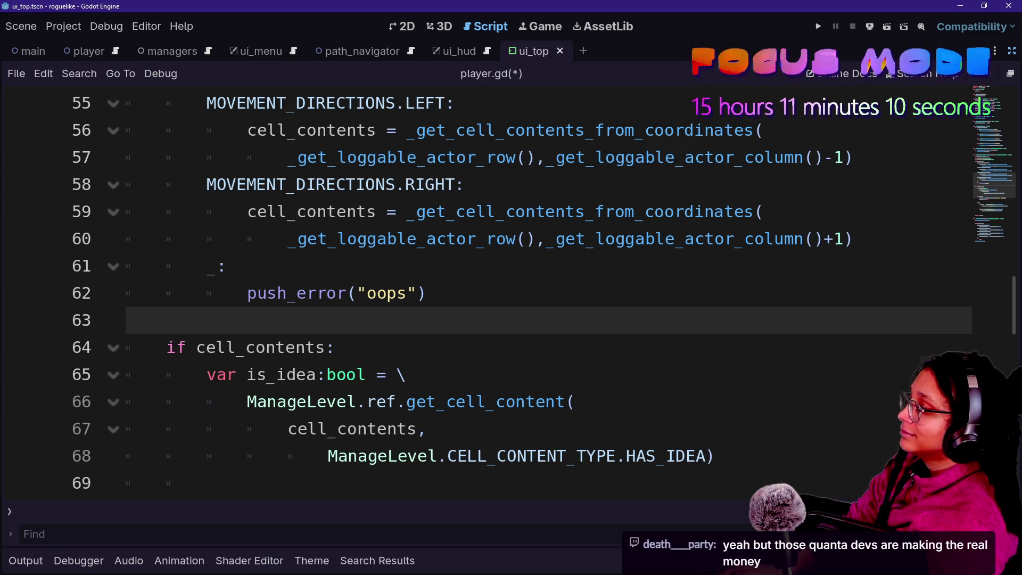
- Delete blank line 81 before return walkable, then check the code down to _do_movement
scroll(511, 293, "down", 2)
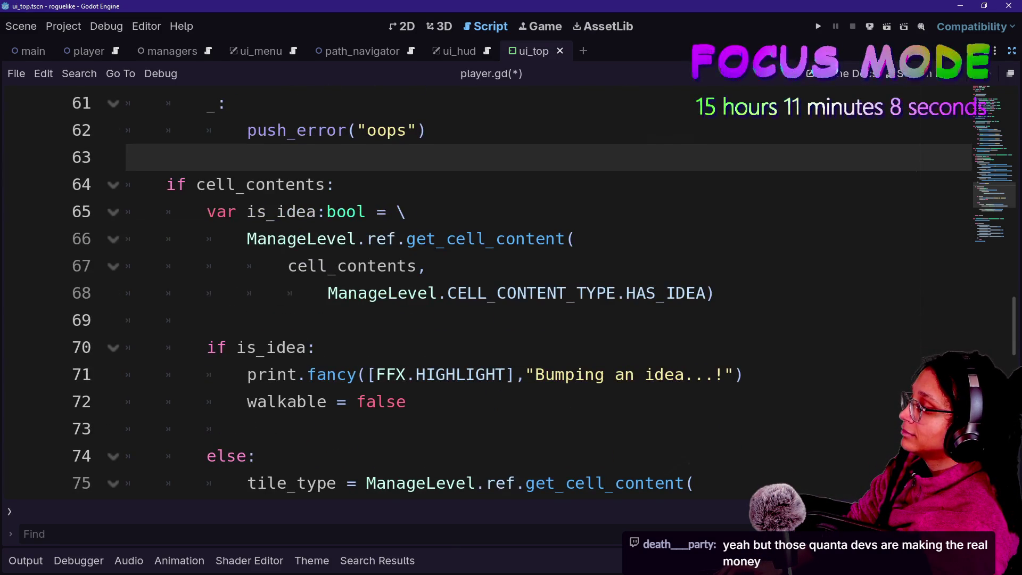
scroll(511, 293, "down", 2)
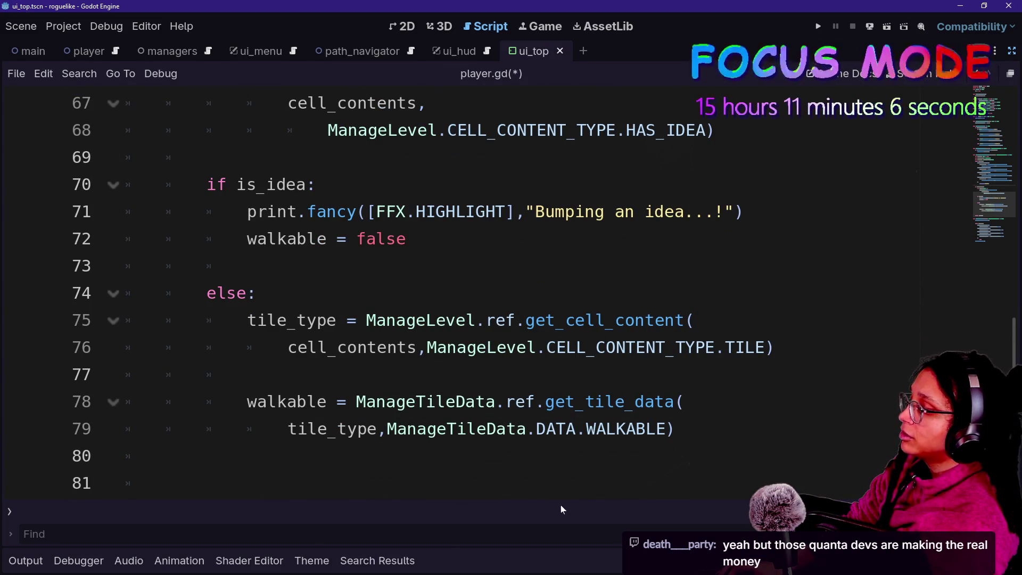
left_click(559, 482)
scroll(559, 482, "down", 1)
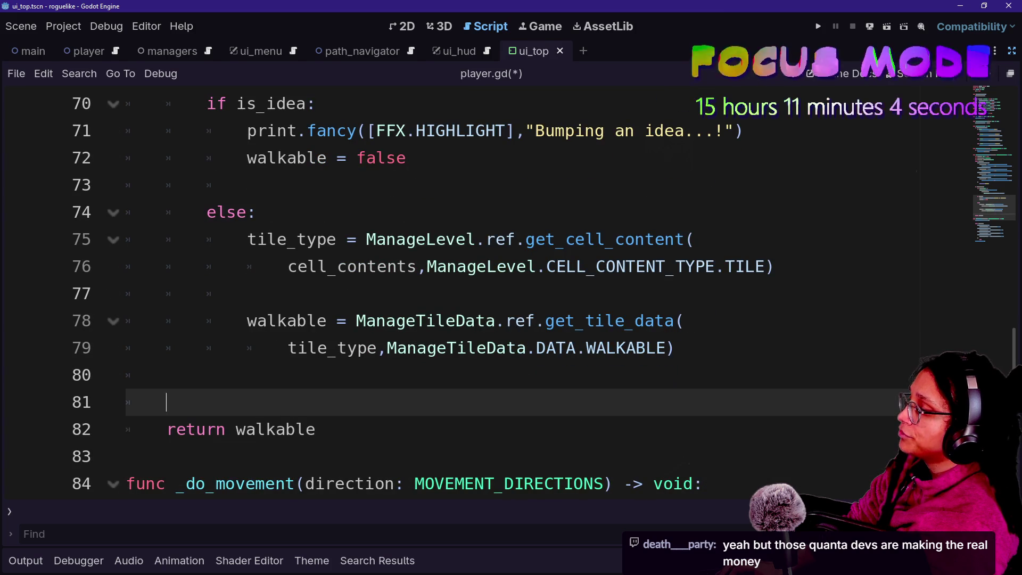
key("BackSpace")
key("BackSpace")
key("Down")
key("Down")
key("Down")
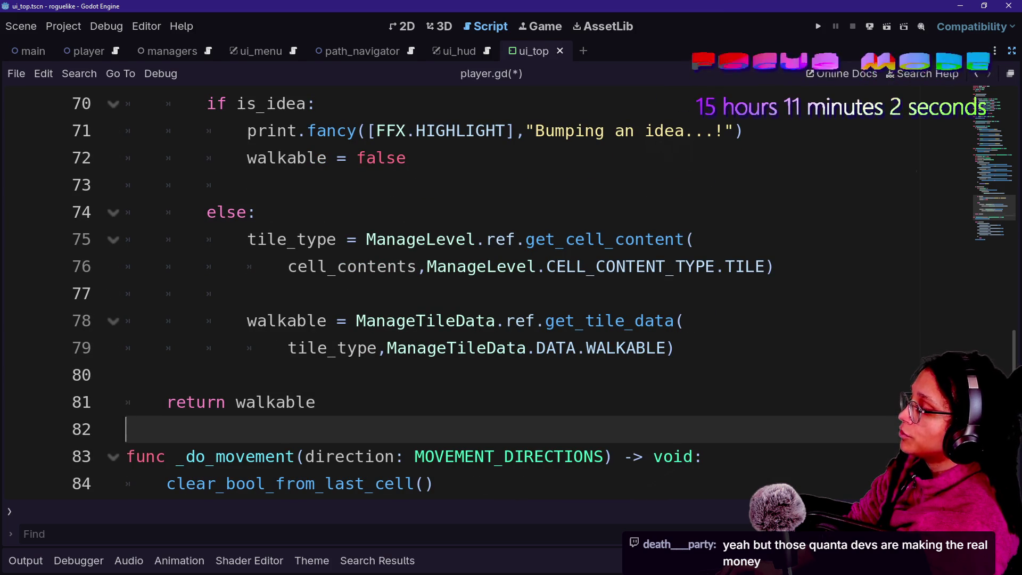
key("Up")
key("Up")
key("Down")
key("Down")
key("Down")
key("Down")
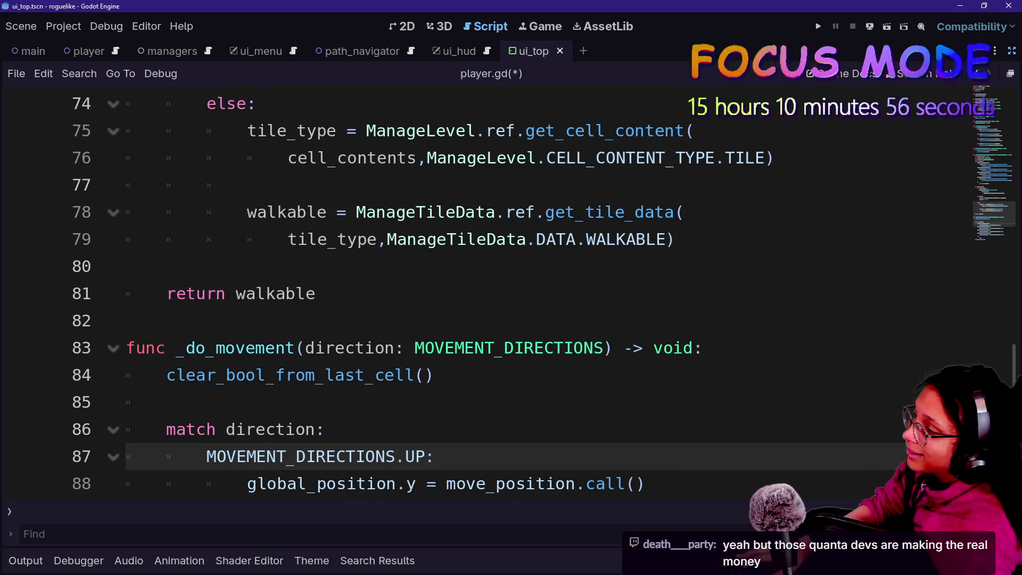
scroll(510, 293, "up", 4)
scroll(634, 348, "up", 1)
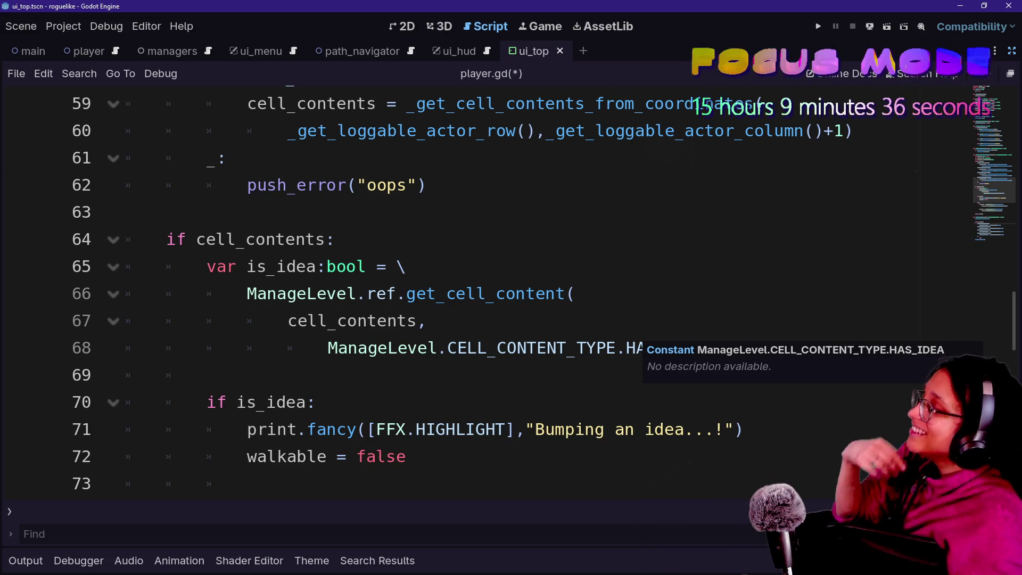
left_click(636, 348)
key("Down")
key("Down")
key("Down")
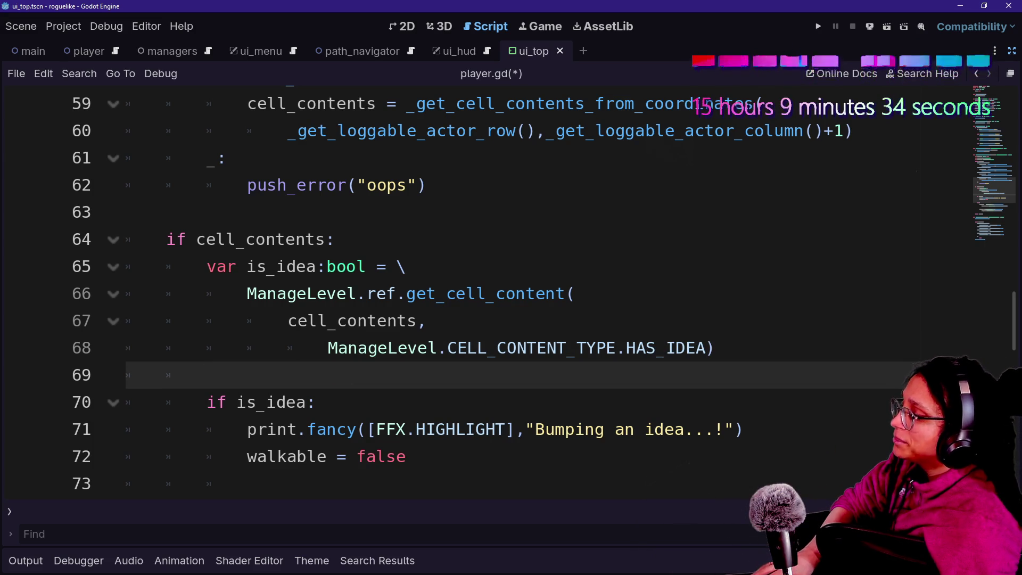
right_click(614, 366)
key("Escape")
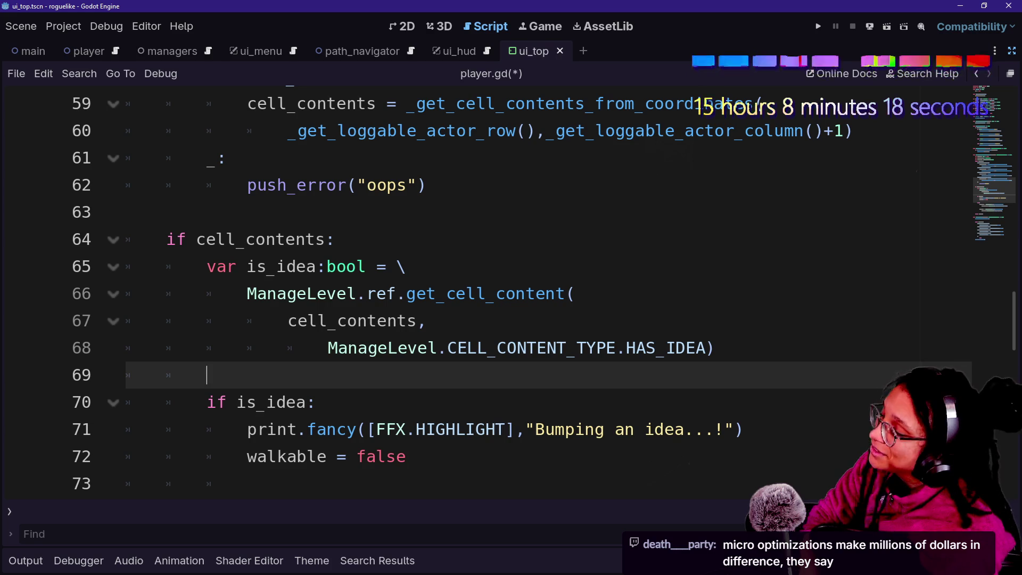
left_click(506, 347)
left_click(506, 429)
left_click_drag(506, 375, 316, 402)
left_click(207, 347)
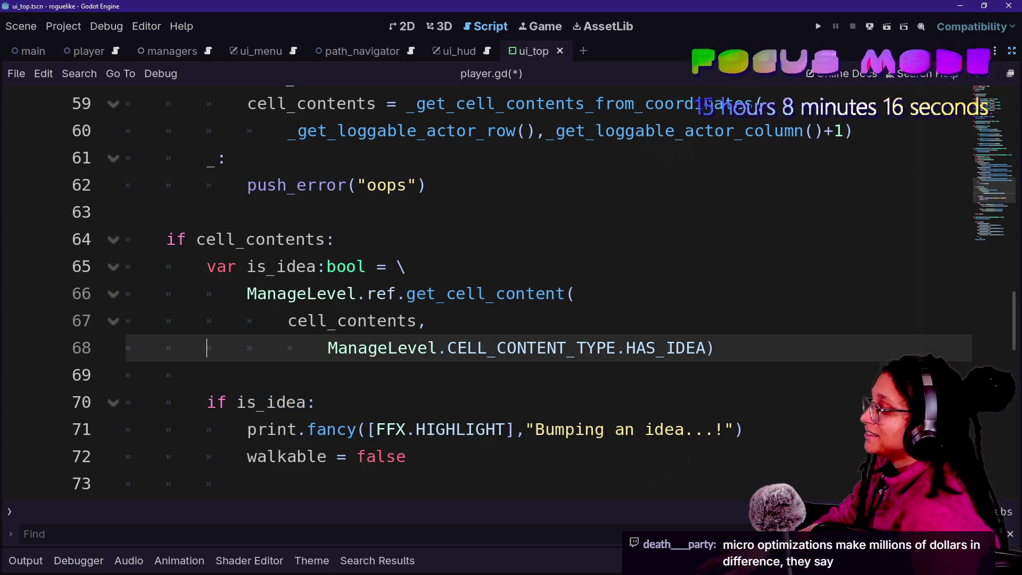
left_click(207, 374)
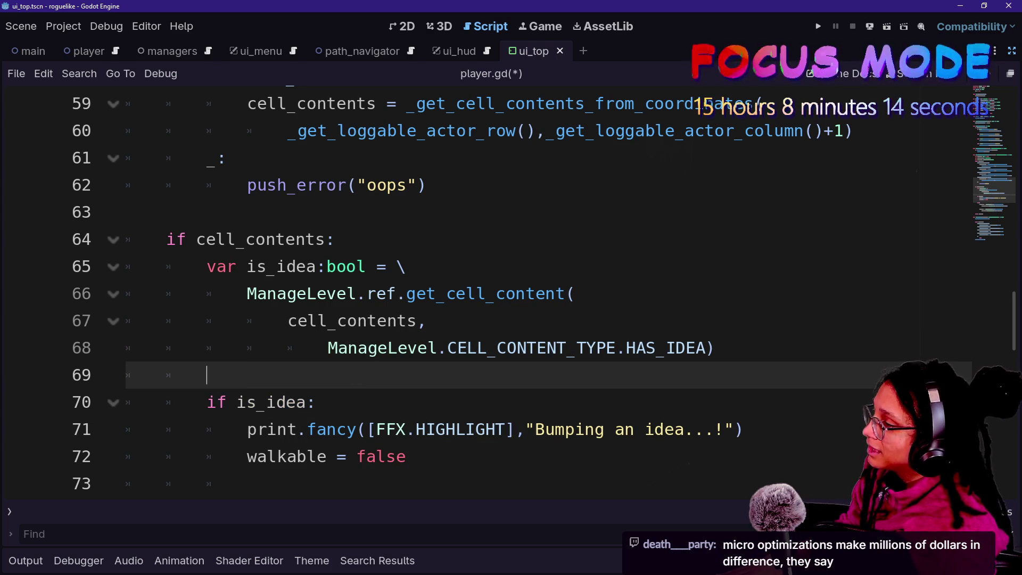